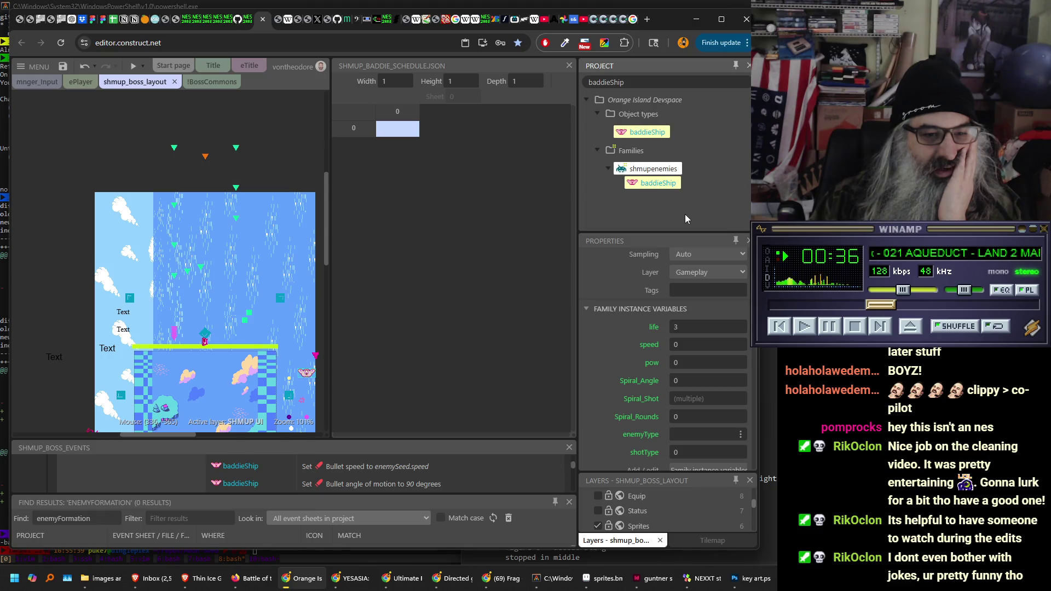
# - Inspect baddieShip's shmupenemies variables and behaviors, then open its animations showing the 32x16 orca frame
pyautogui.scroll(-2, 599, 339)
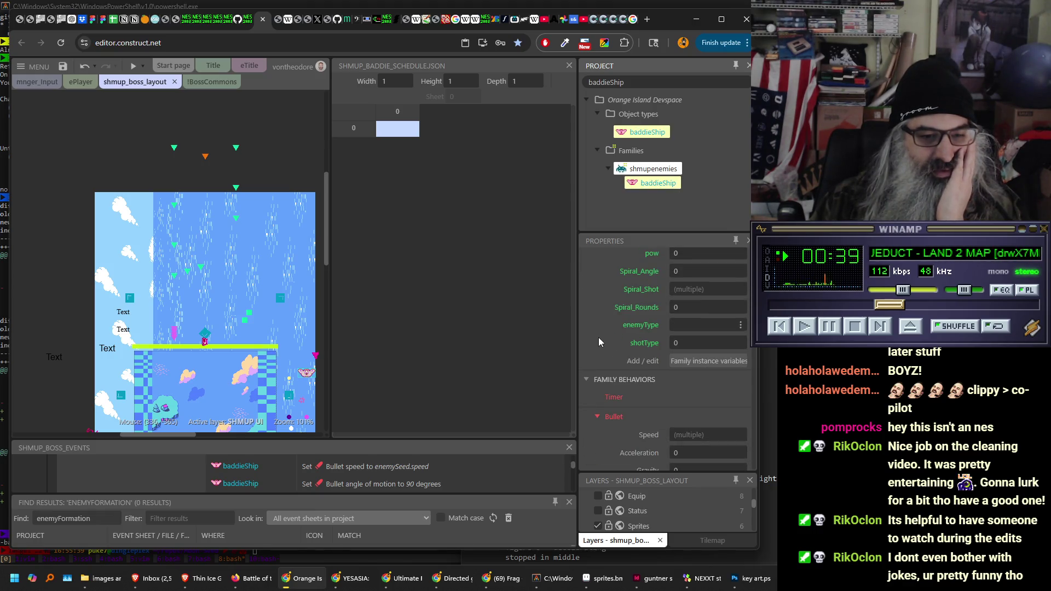
pyautogui.scroll(3, 599, 337)
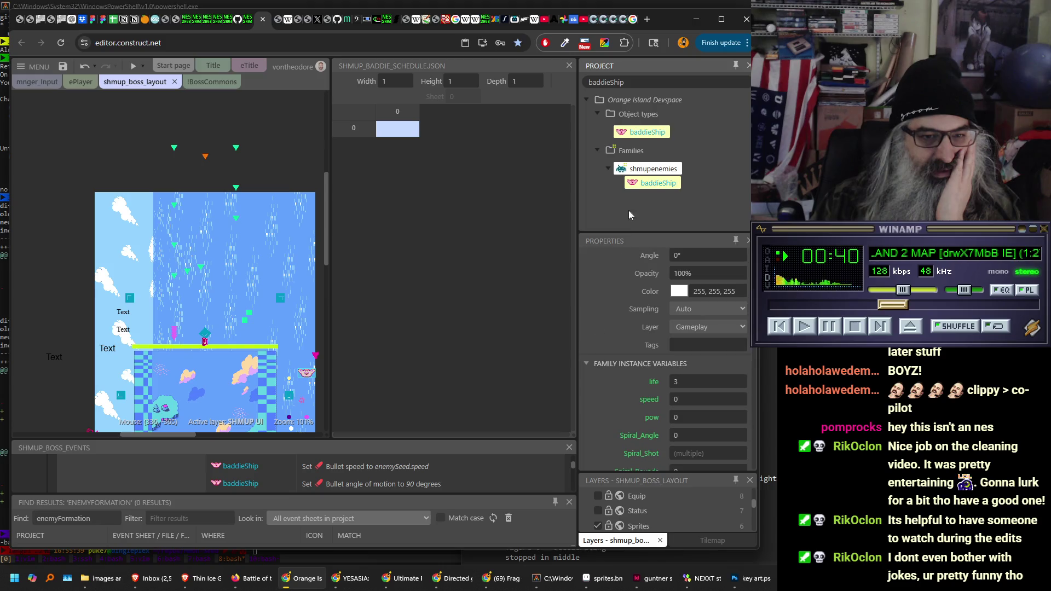
pyautogui.click(653, 185)
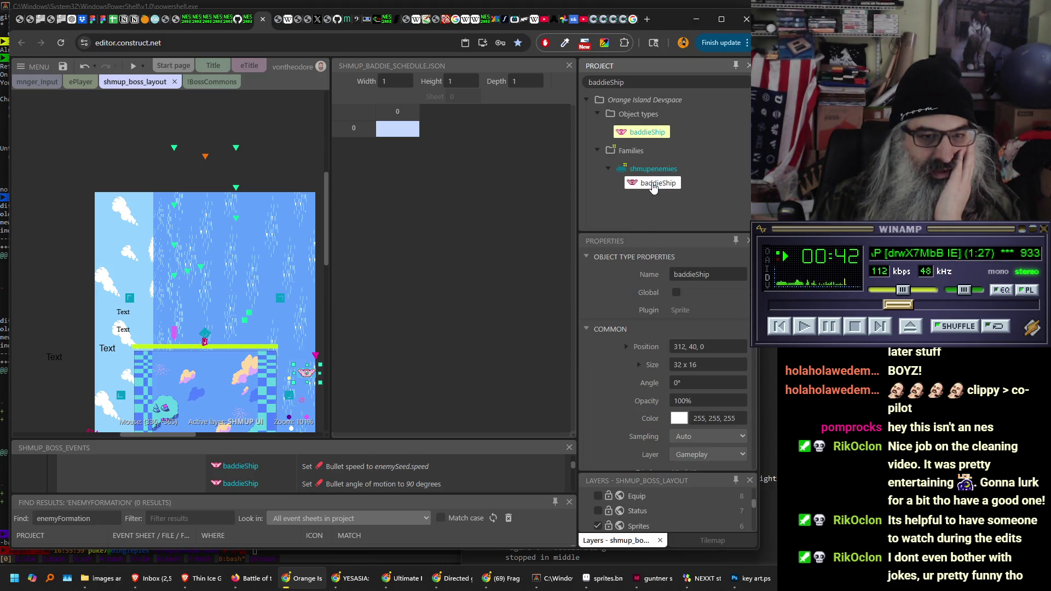
pyautogui.scroll(-5, 608, 297)
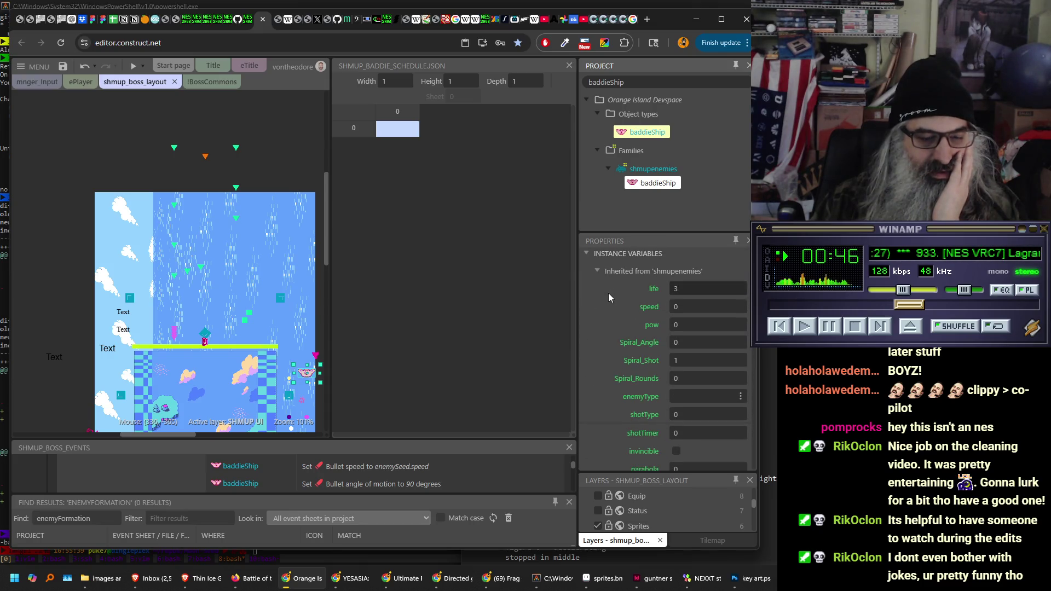
pyautogui.scroll(-10, 609, 293)
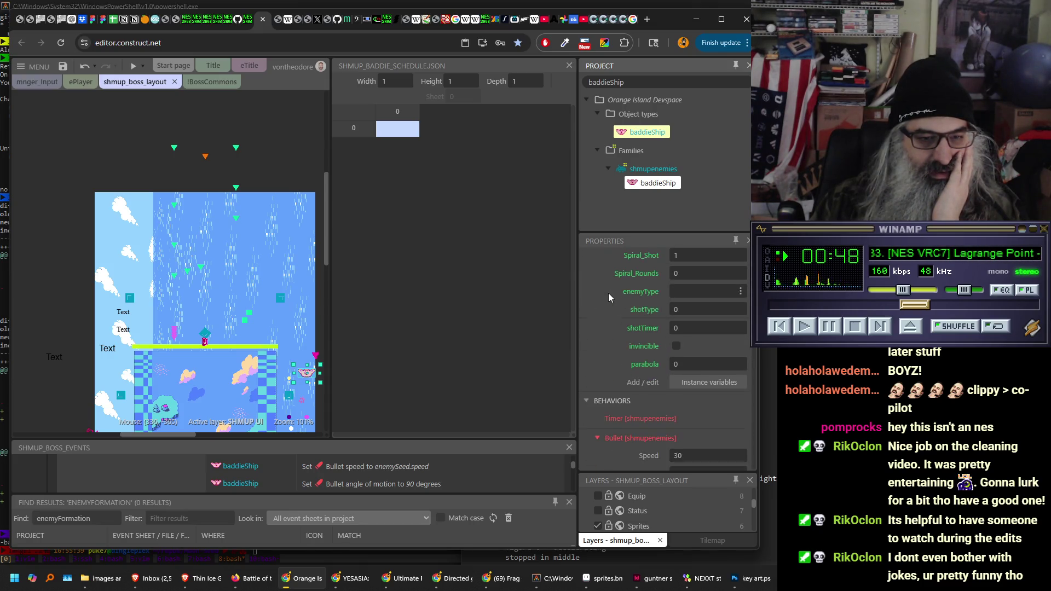
pyautogui.scroll(-3, 608, 289)
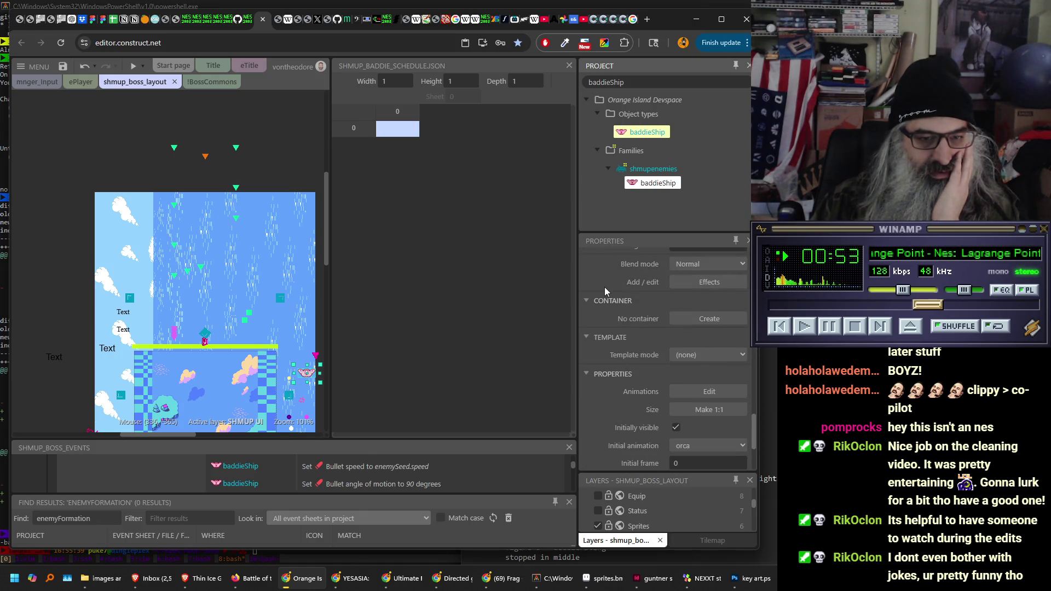
pyautogui.scroll(15, 603, 285)
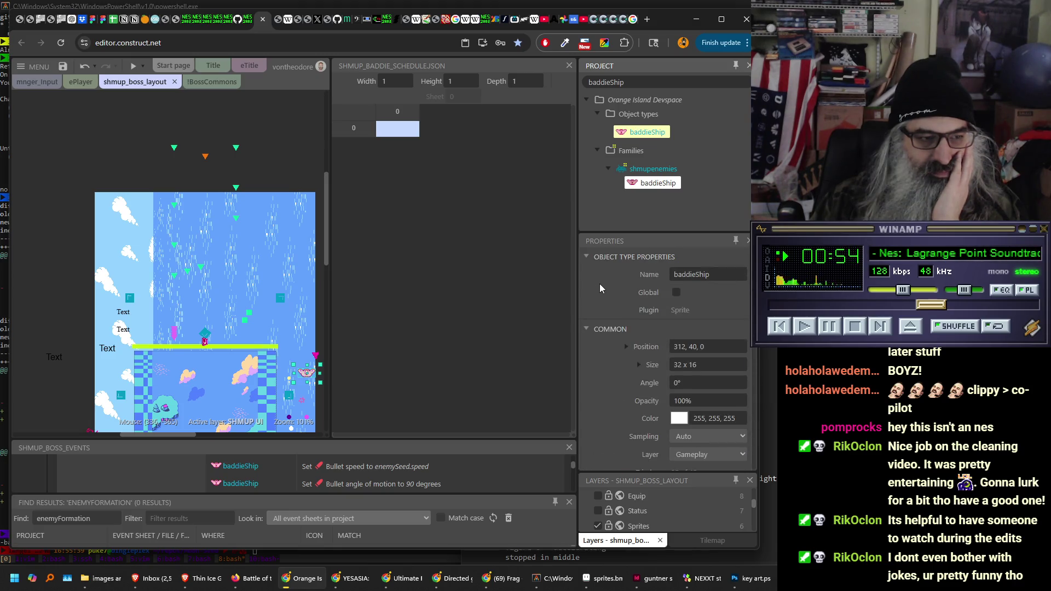
pyautogui.doubleClick(645, 186)
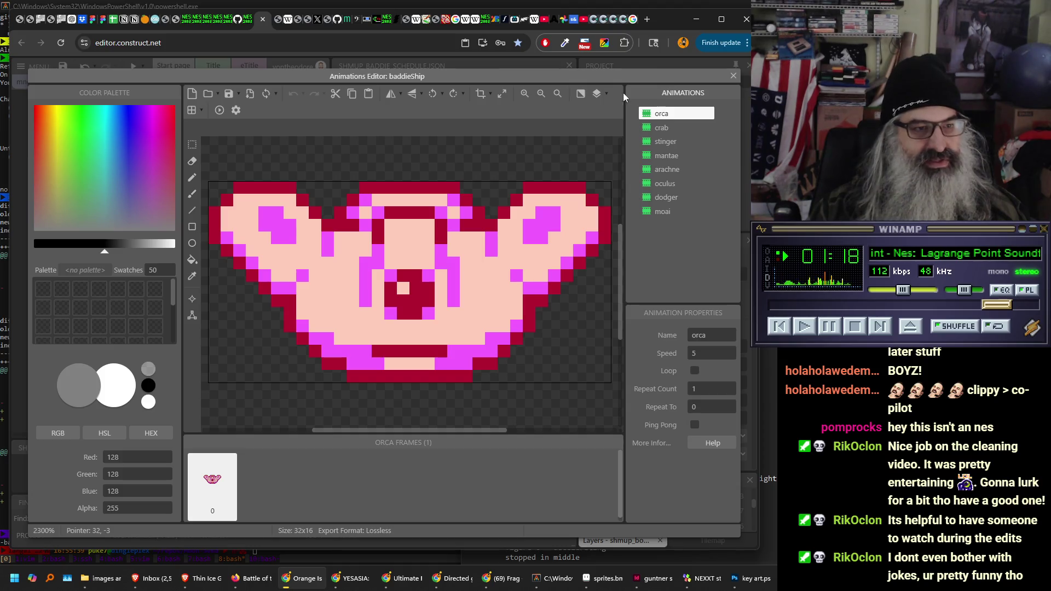
# - Browse the crab, stinger, mantae, arachne, oculus, dodger and moai animations, then close the editor
pyautogui.click(673, 128)
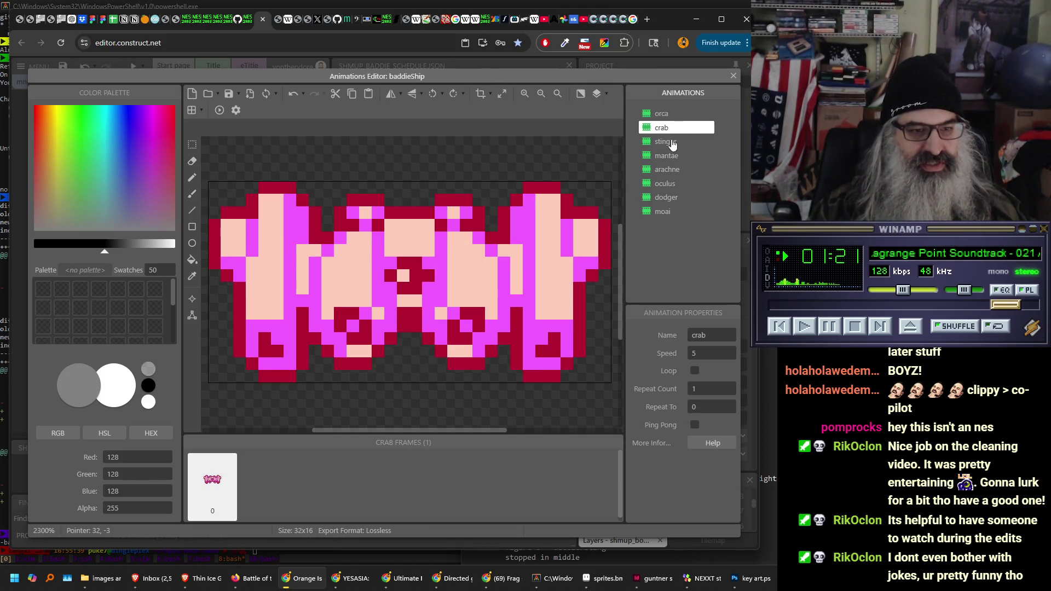
pyautogui.click(668, 142)
pyautogui.click(667, 157)
pyautogui.click(668, 171)
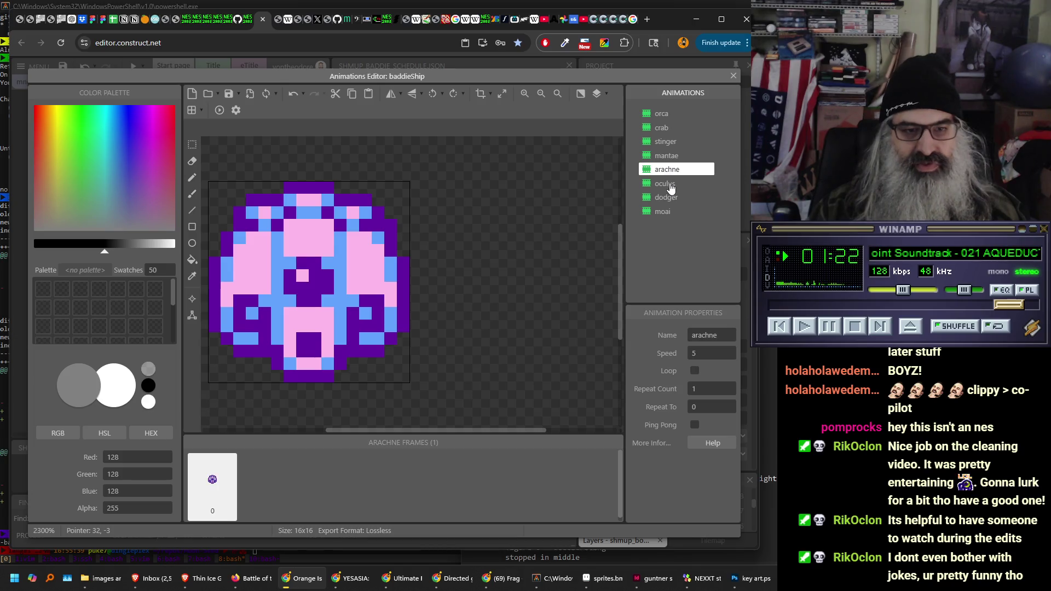
pyautogui.click(668, 185)
pyautogui.click(668, 198)
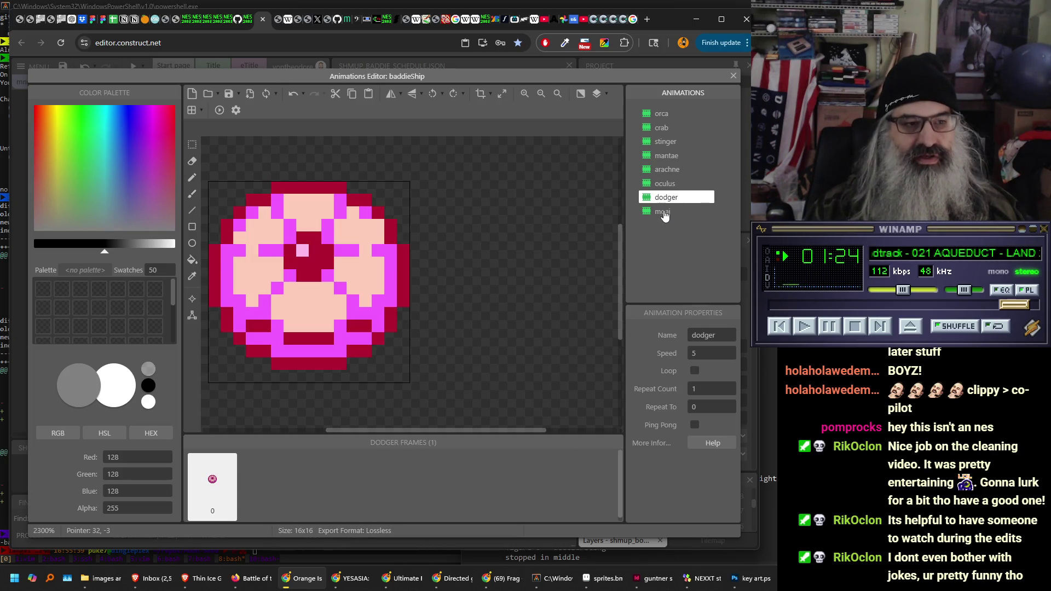
pyautogui.click(665, 212)
pyautogui.click(733, 75)
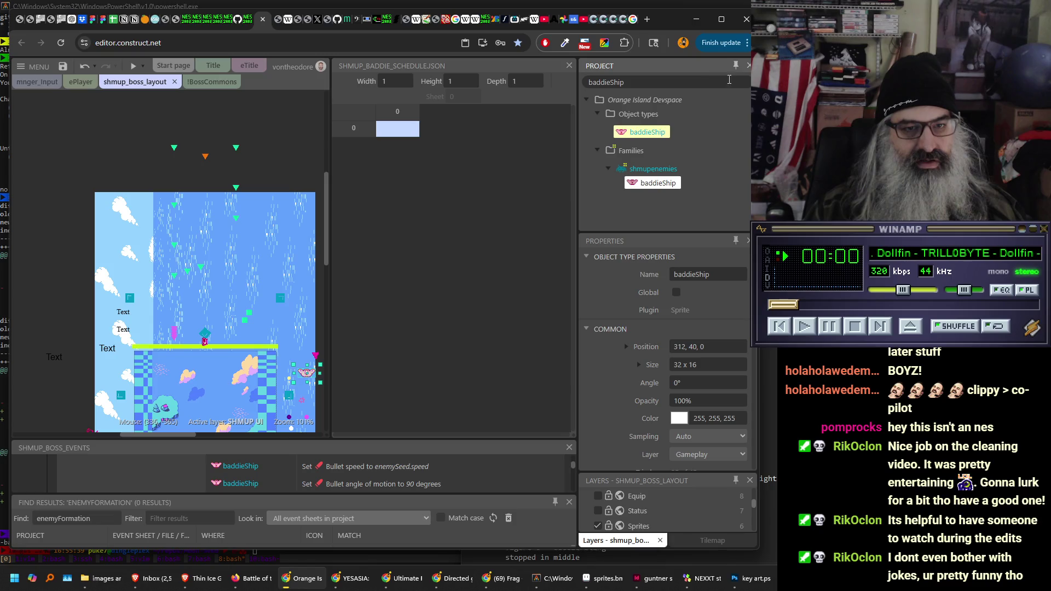
# - Clear the baddieShip search filter and inspect the absorbMeter object's properties
pyautogui.click(745, 82)
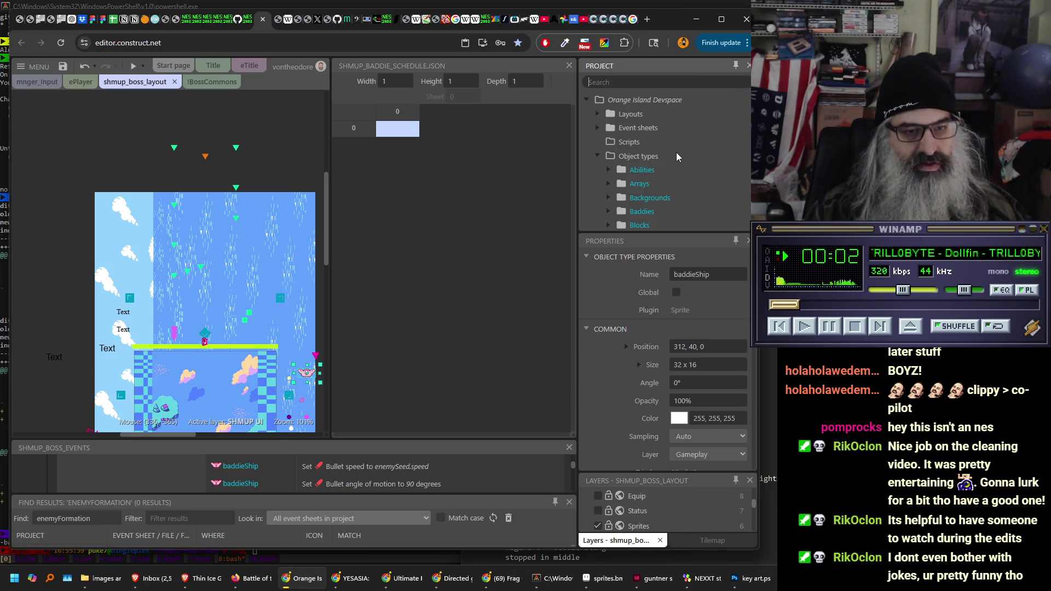
pyautogui.scroll(-10, 678, 150)
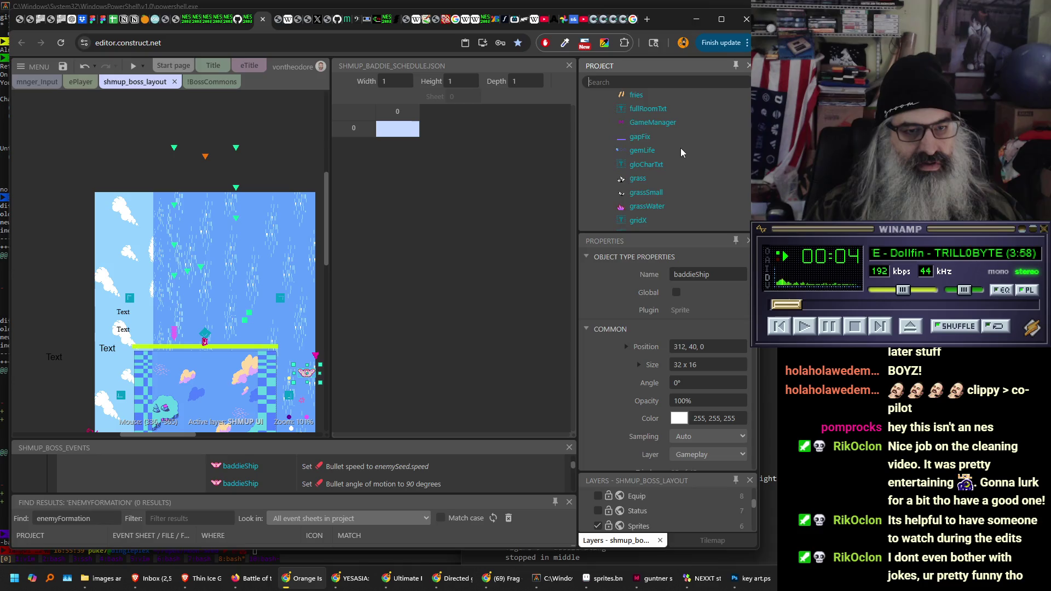
pyautogui.scroll(6, 680, 148)
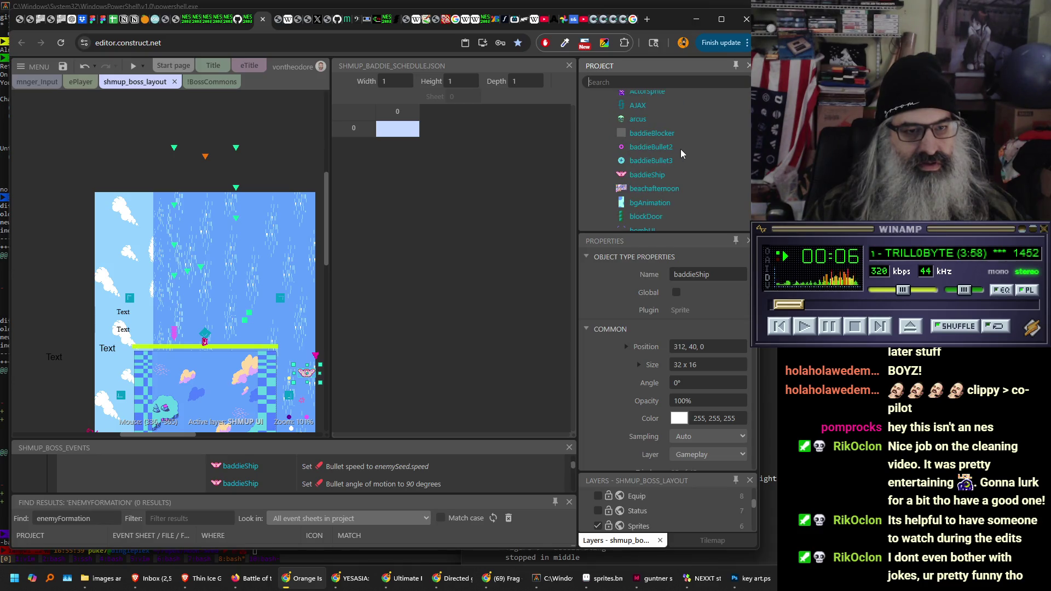
pyautogui.scroll(2, 681, 149)
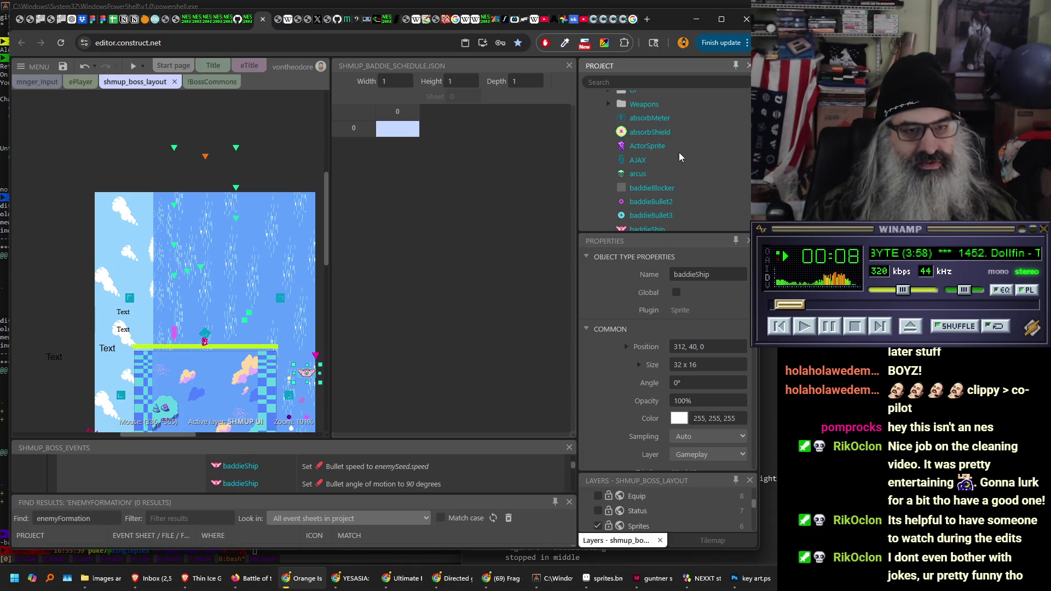
pyautogui.click(657, 118)
# - Select boss_cancrorum in Baddies, a 72 x 48 sprite at 456, 24 on Gameplay
pyautogui.scroll(4, 707, 140)
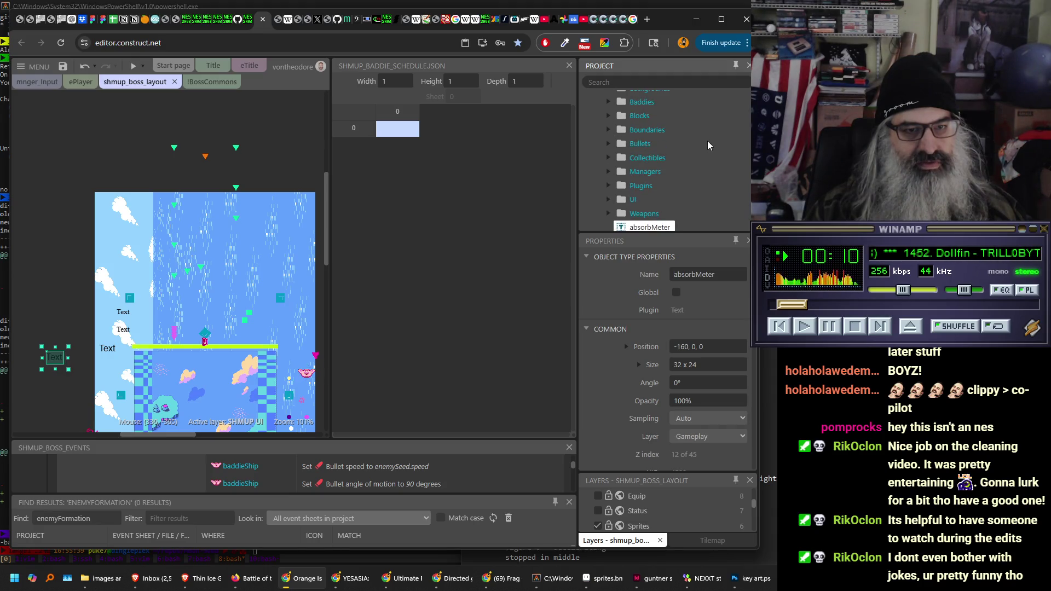
pyautogui.scroll(2, 707, 141)
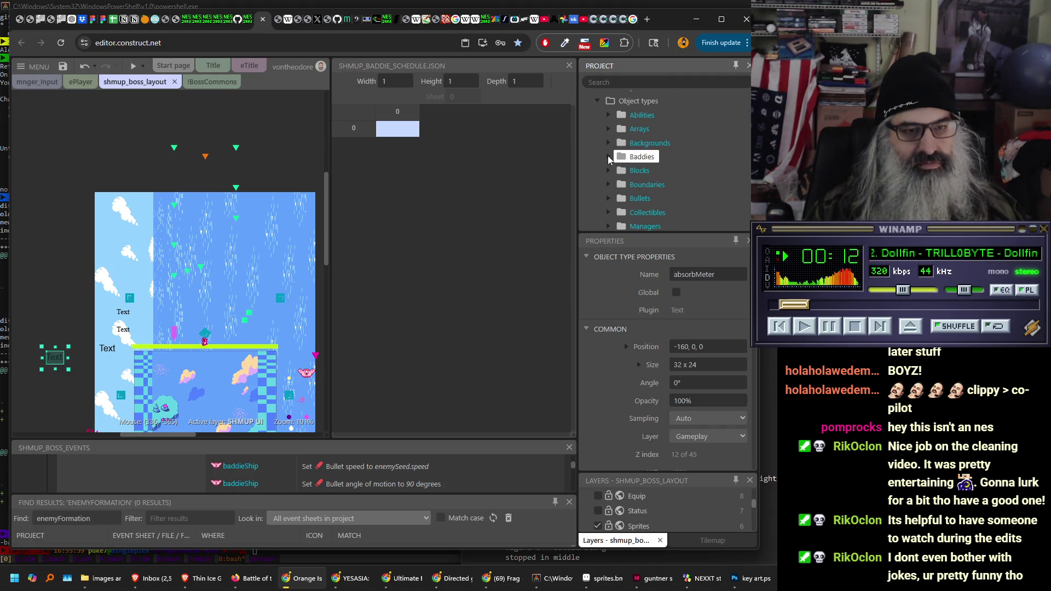
pyautogui.scroll(-3, 696, 155)
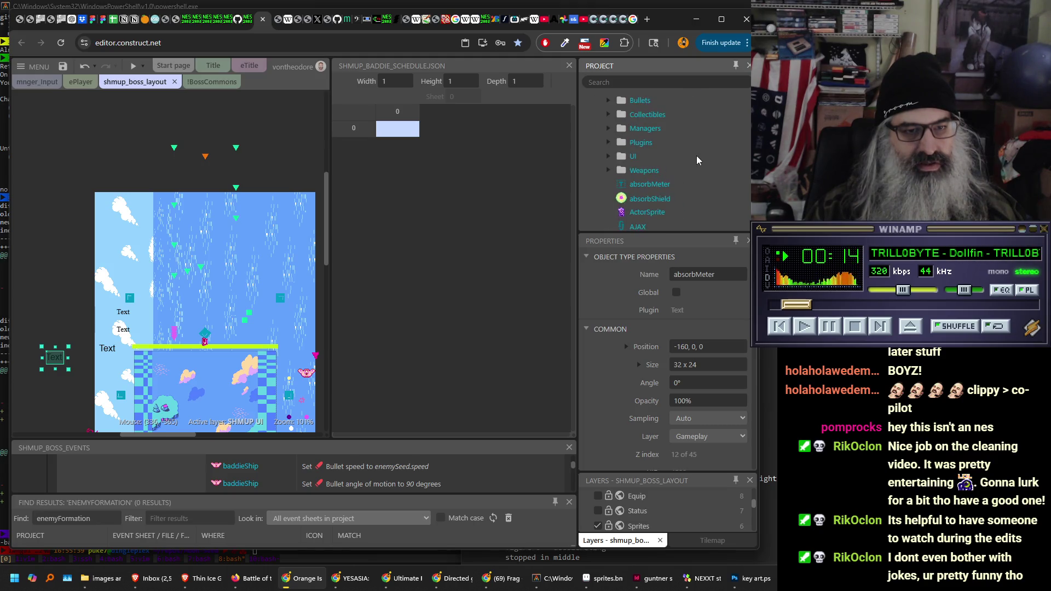
pyautogui.scroll(5, 696, 156)
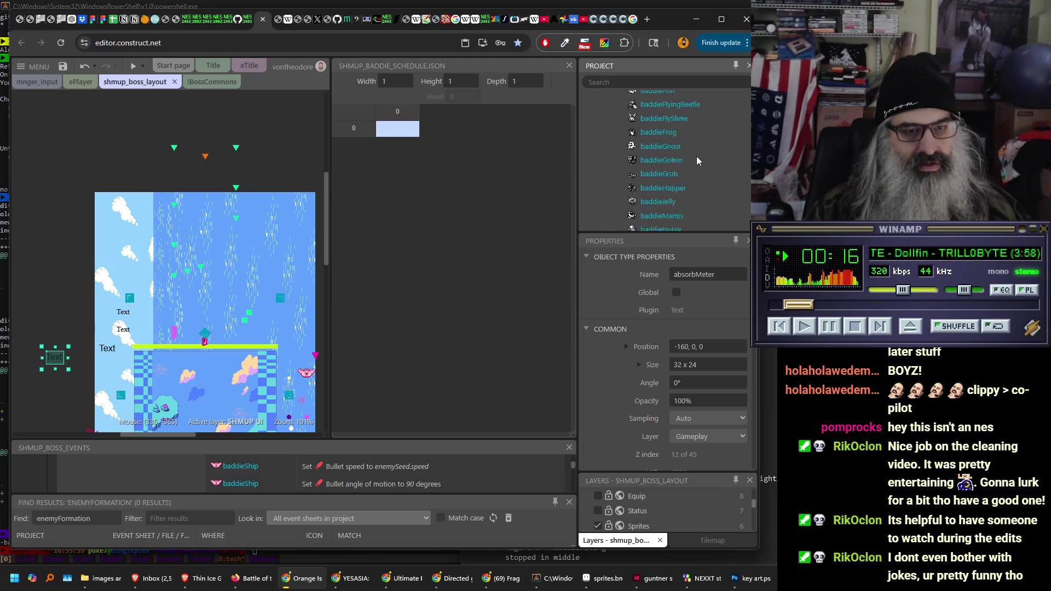
pyautogui.scroll(5, 696, 156)
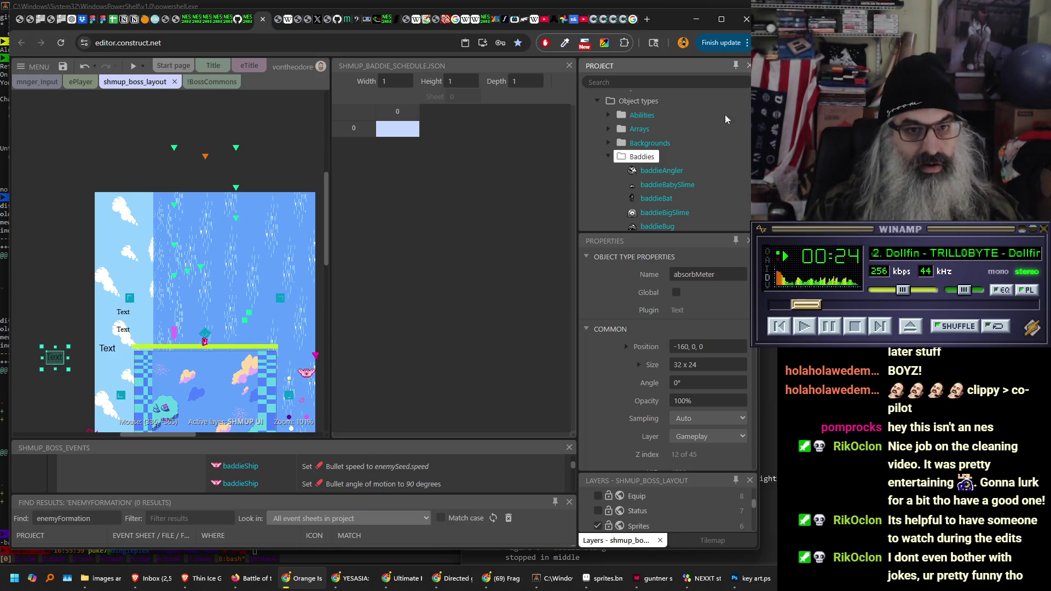
pyautogui.scroll(-3, 701, 153)
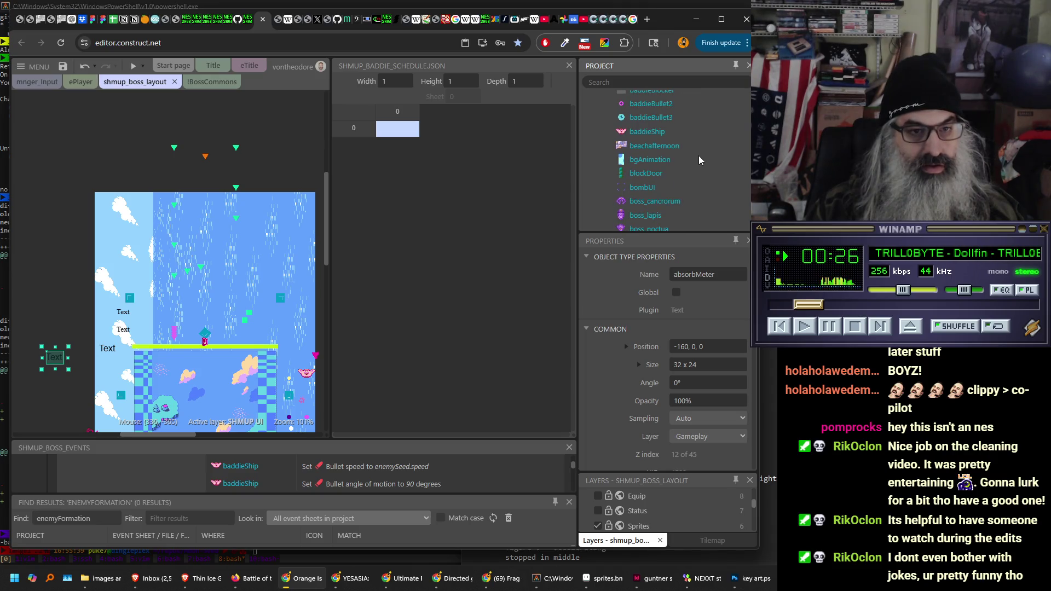
pyautogui.scroll(-5, 698, 157)
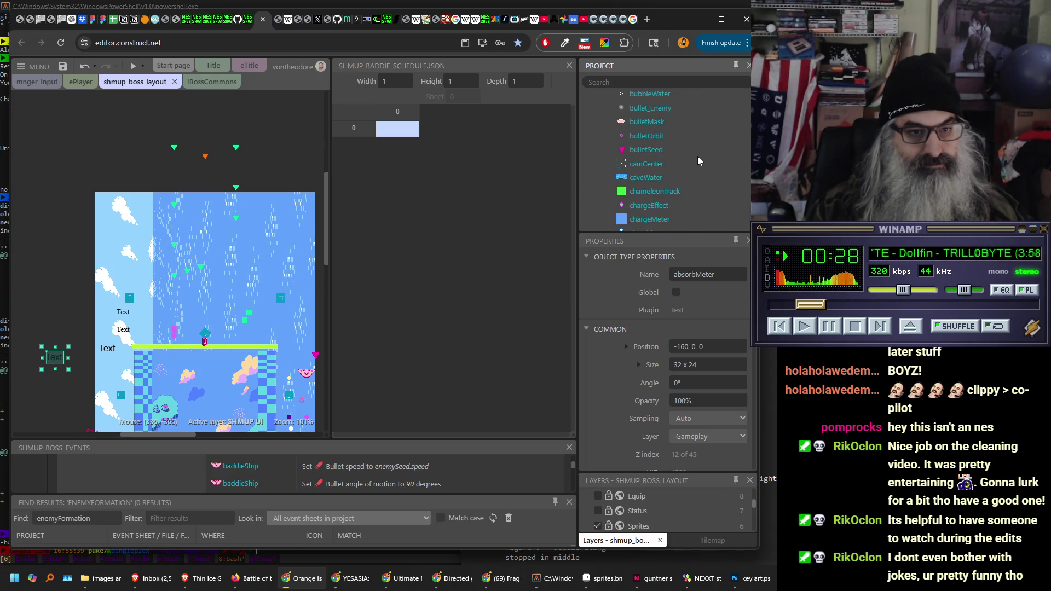
pyautogui.scroll(3, 698, 156)
pyautogui.scroll(1, 697, 157)
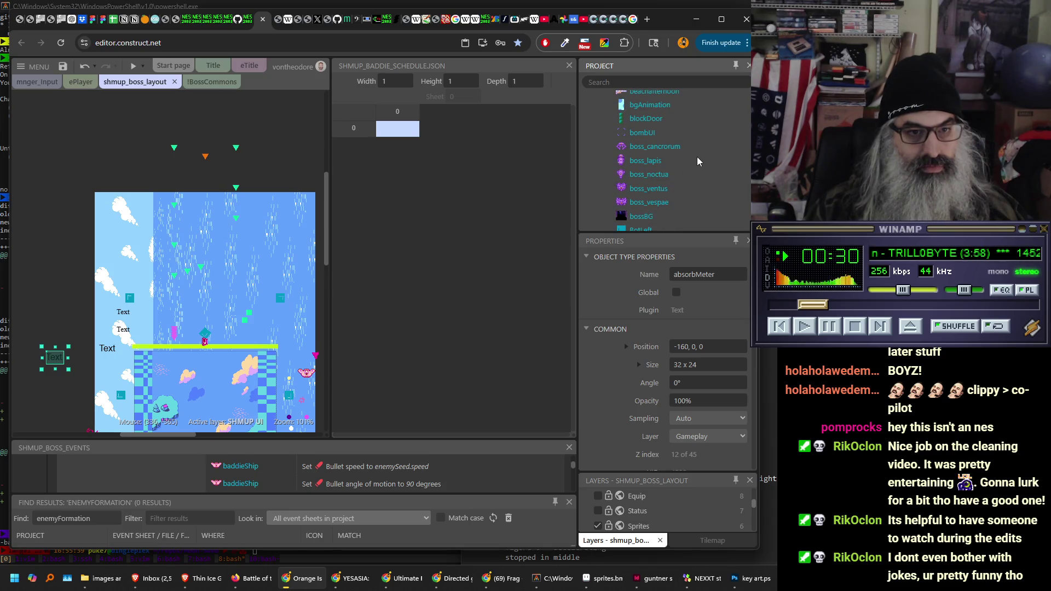
pyautogui.click(675, 150)
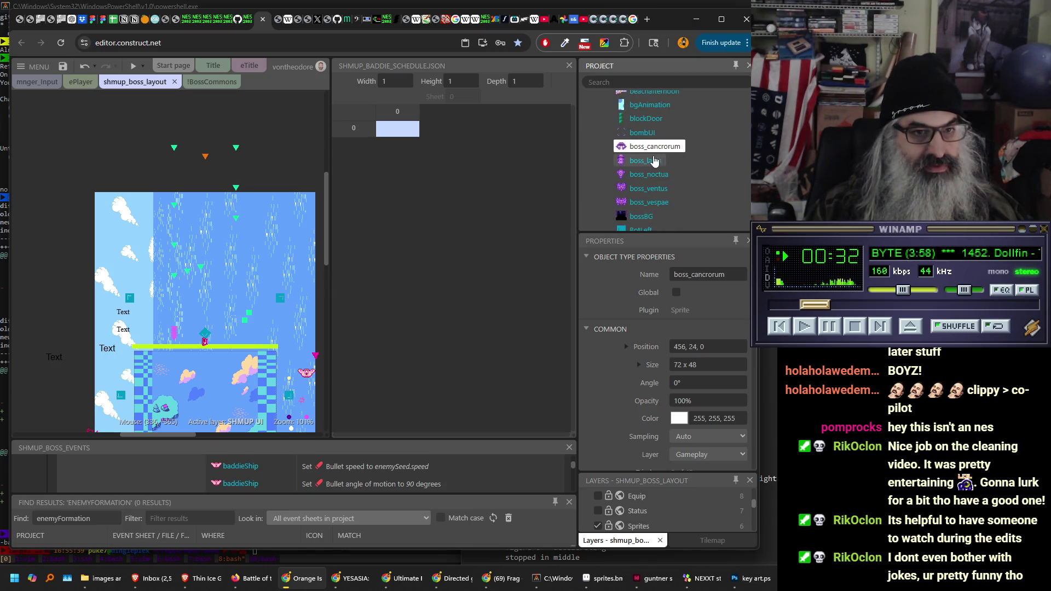
pyautogui.doubleClick(650, 162)
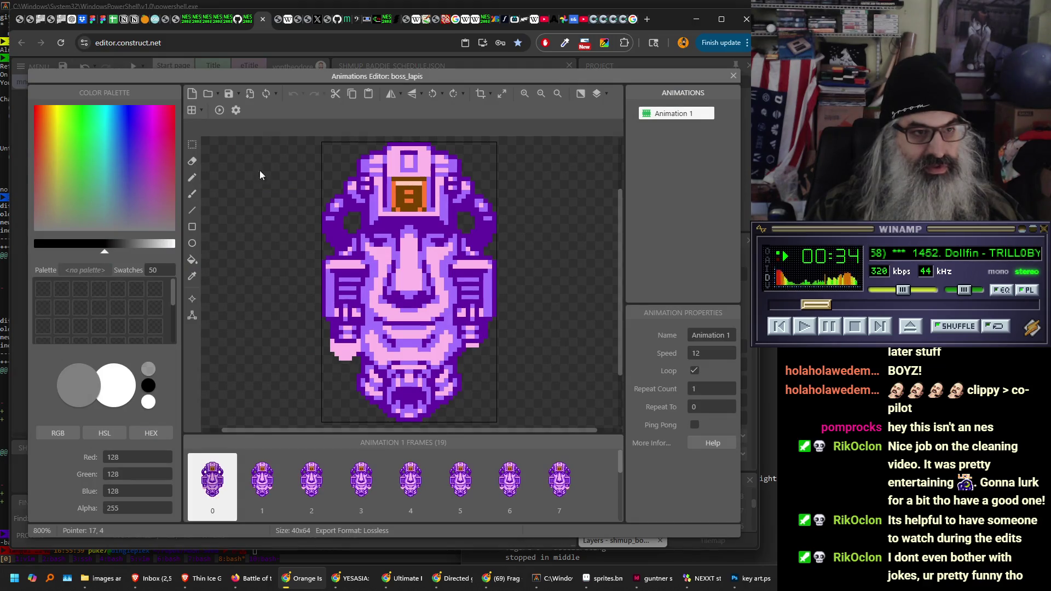
pyautogui.click(217, 113)
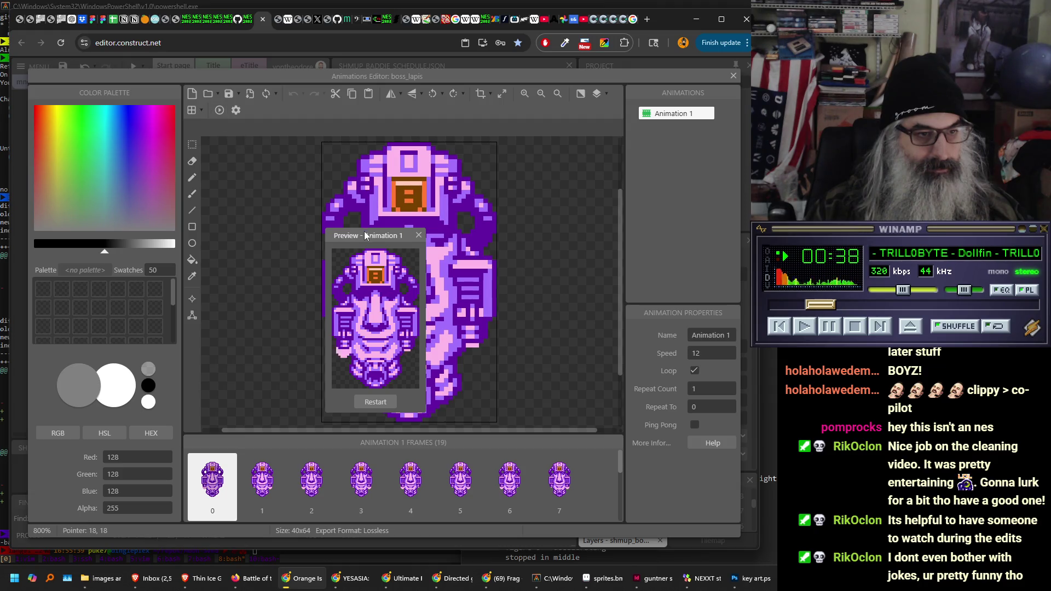
pyautogui.moveTo(363, 256); pyautogui.dragTo(310, 114)
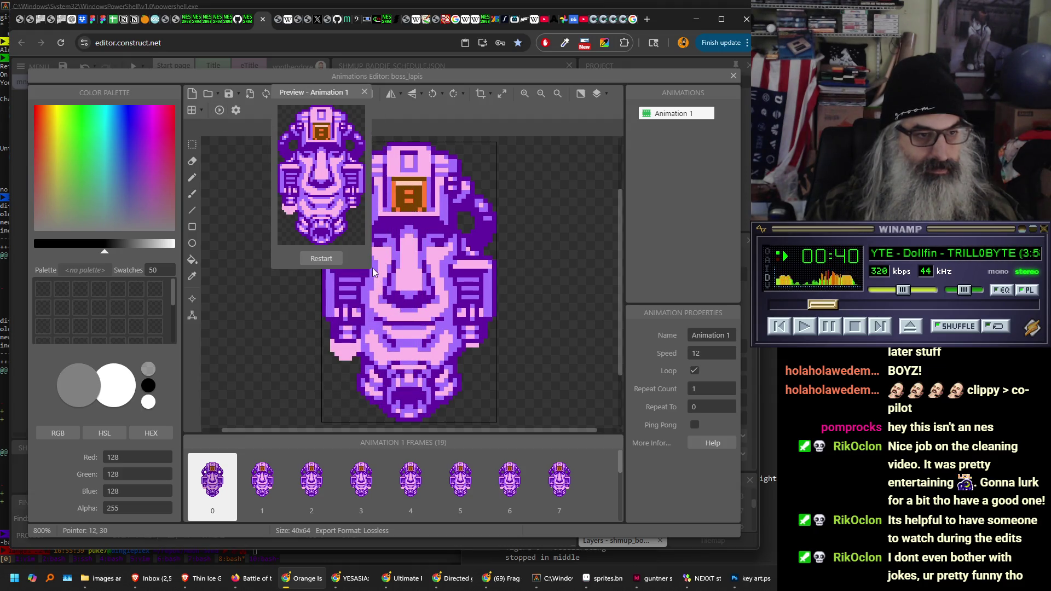
pyautogui.click(401, 327)
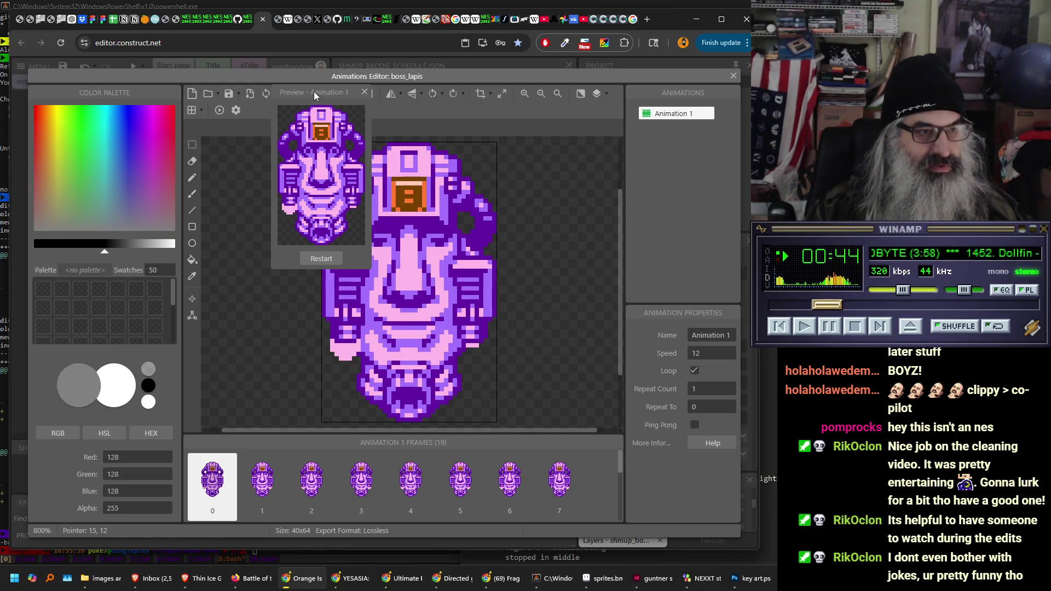
pyautogui.moveTo(313, 91); pyautogui.dragTo(396, 231)
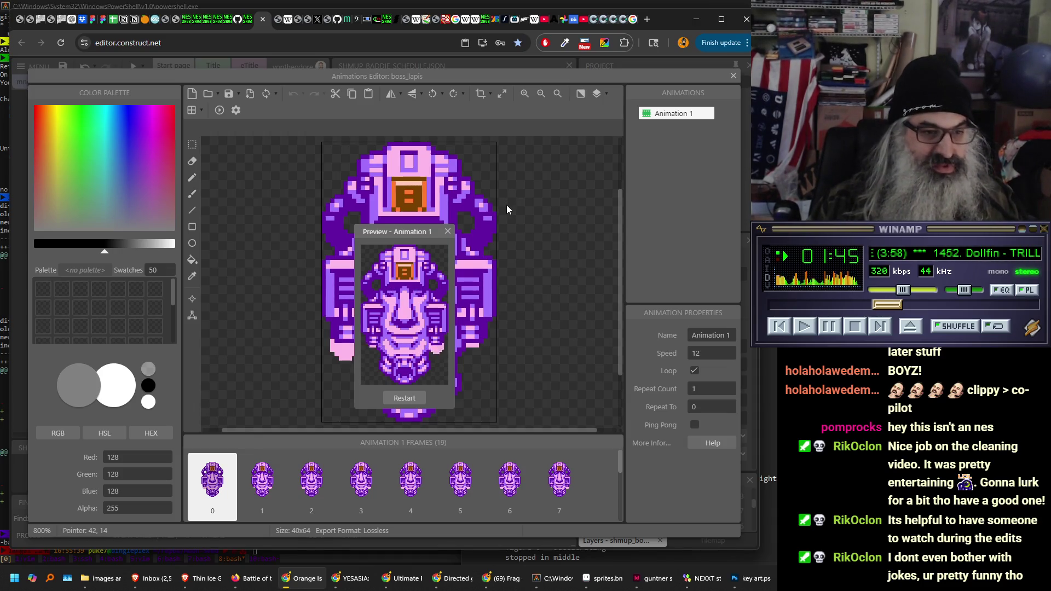
pyautogui.moveTo(404, 242); pyautogui.dragTo(329, 239)
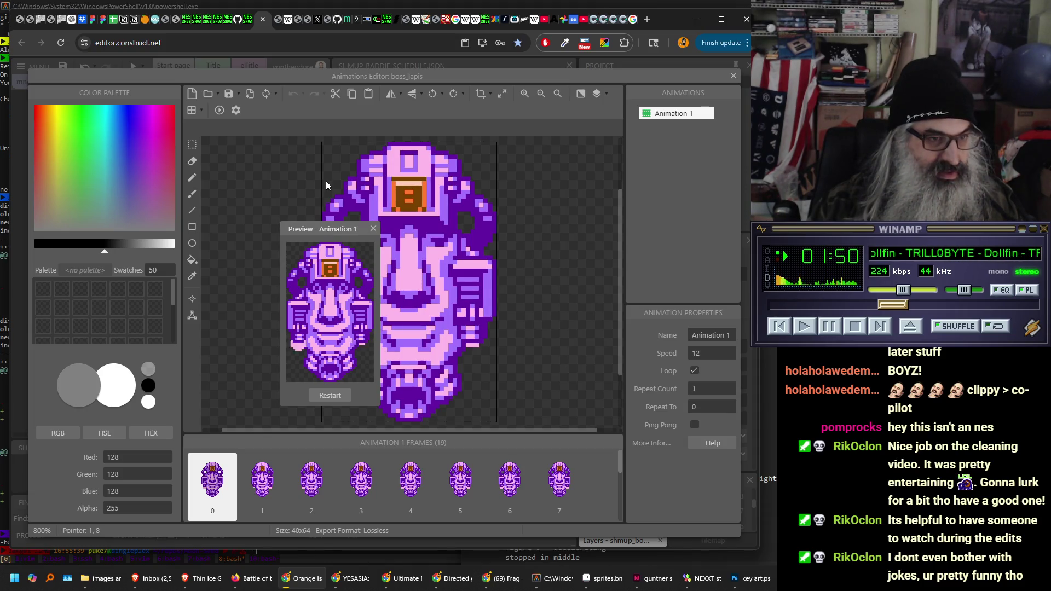
pyautogui.click(373, 228)
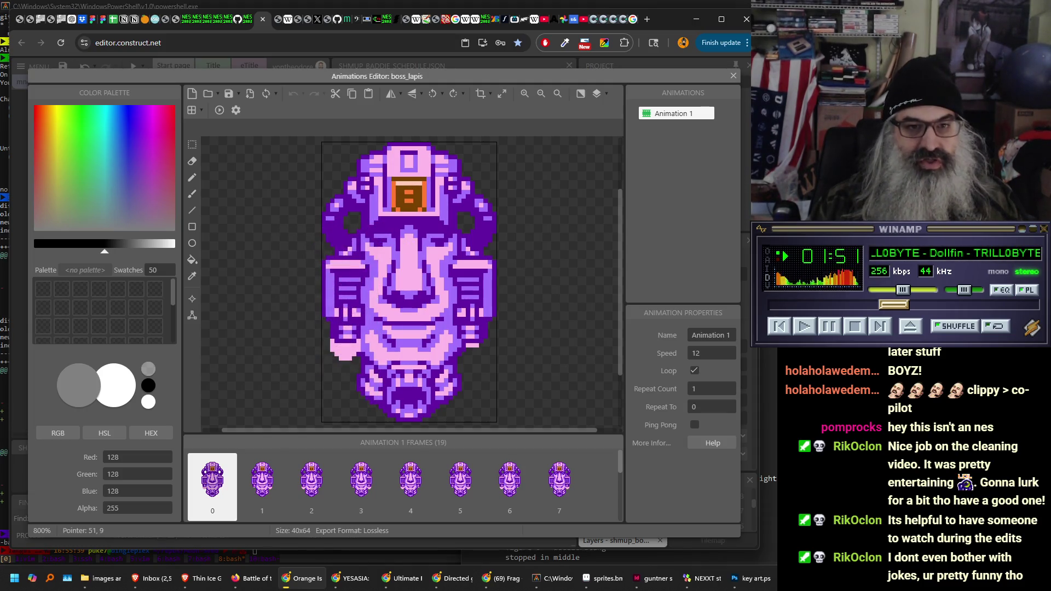
pyautogui.click(733, 76)
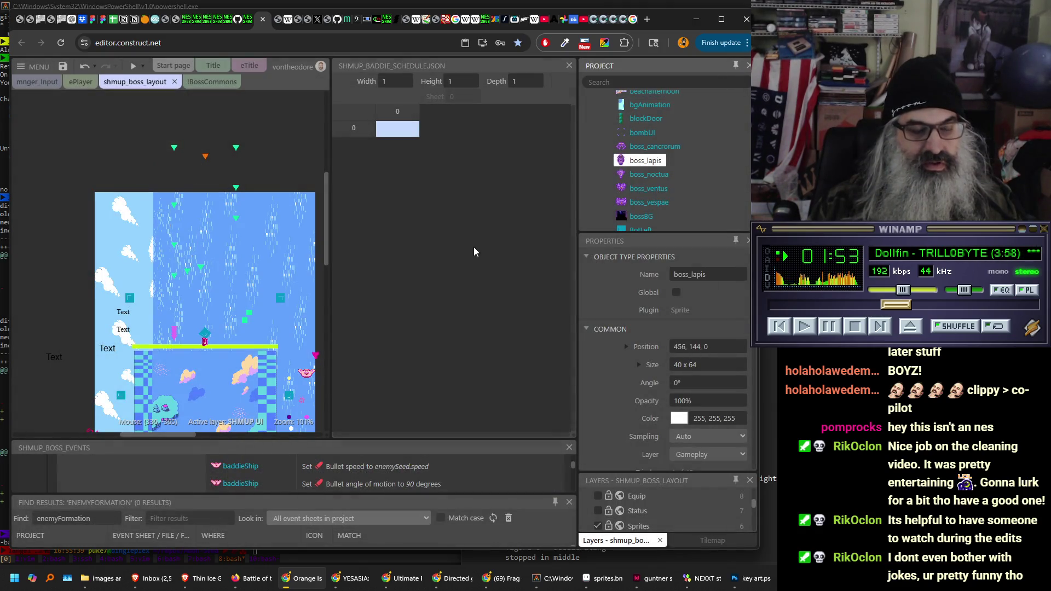
pyautogui.scroll(5, 664, 161)
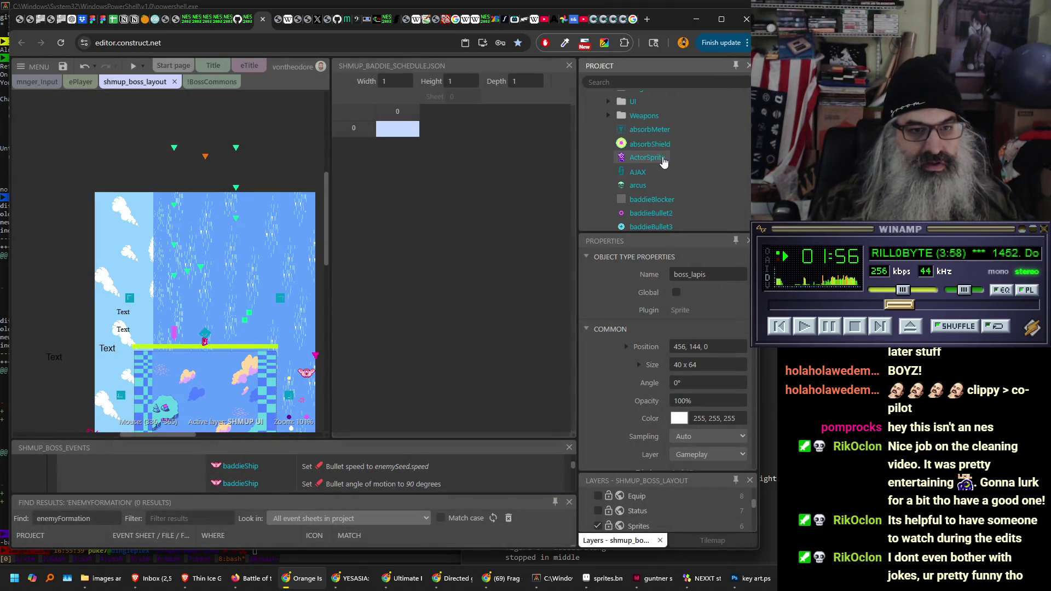
pyautogui.scroll(-5, 663, 160)
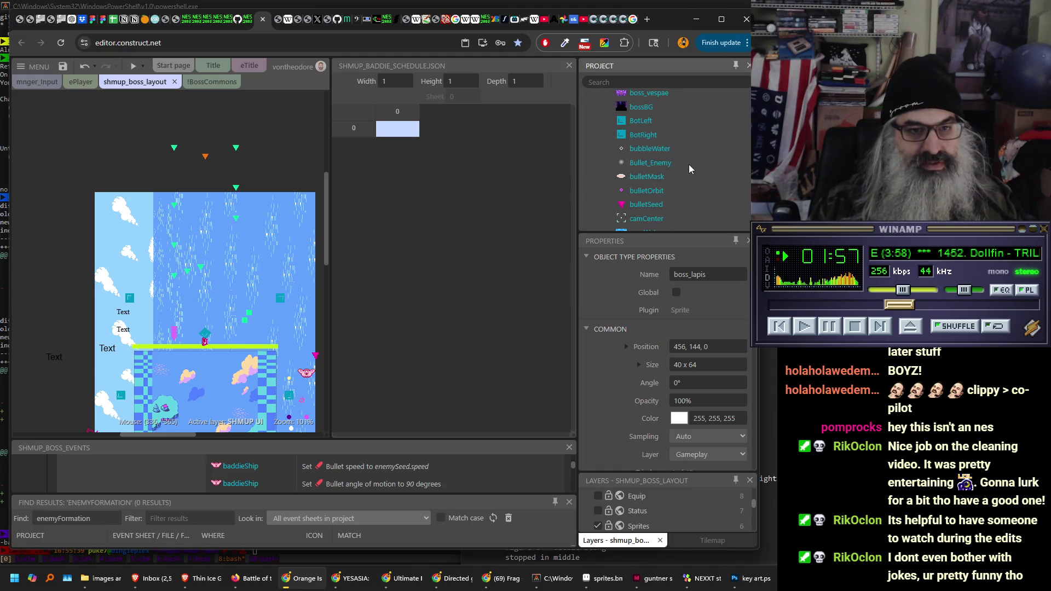
pyautogui.scroll(-5, 692, 170)
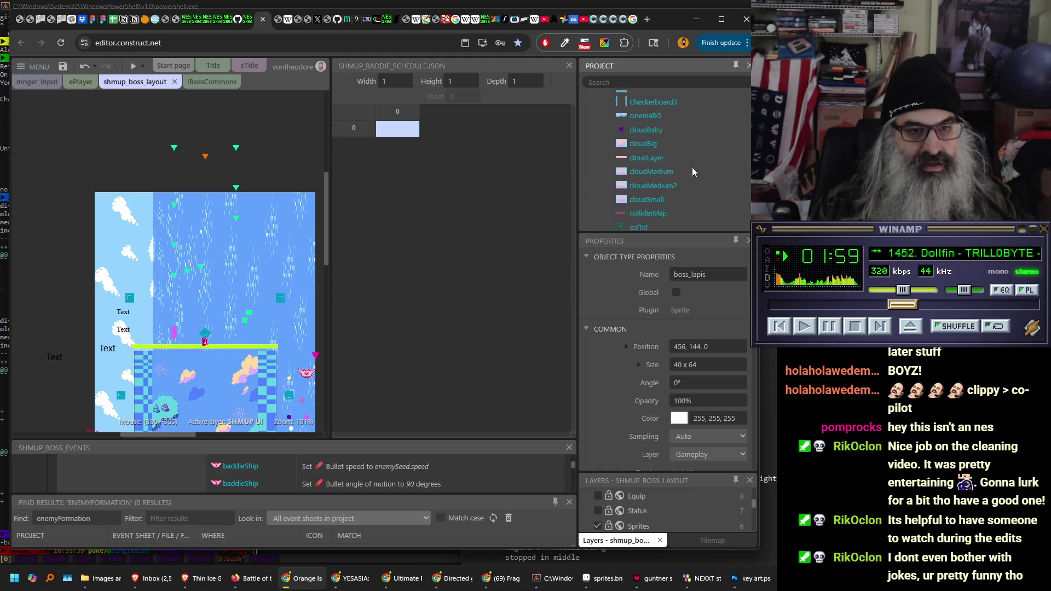
pyautogui.scroll(-5, 692, 171)
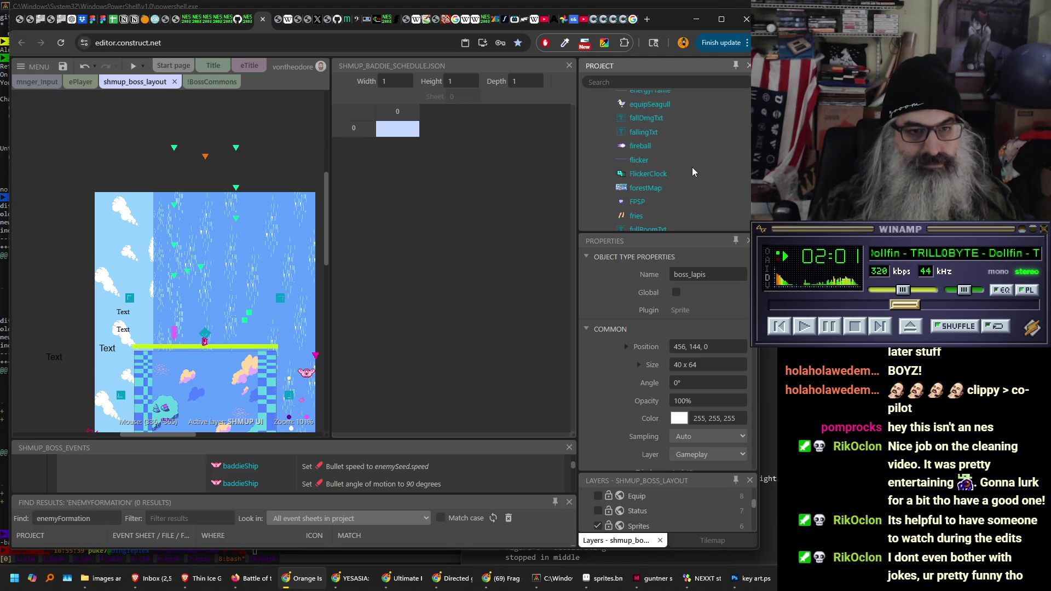
pyautogui.scroll(-10, 692, 171)
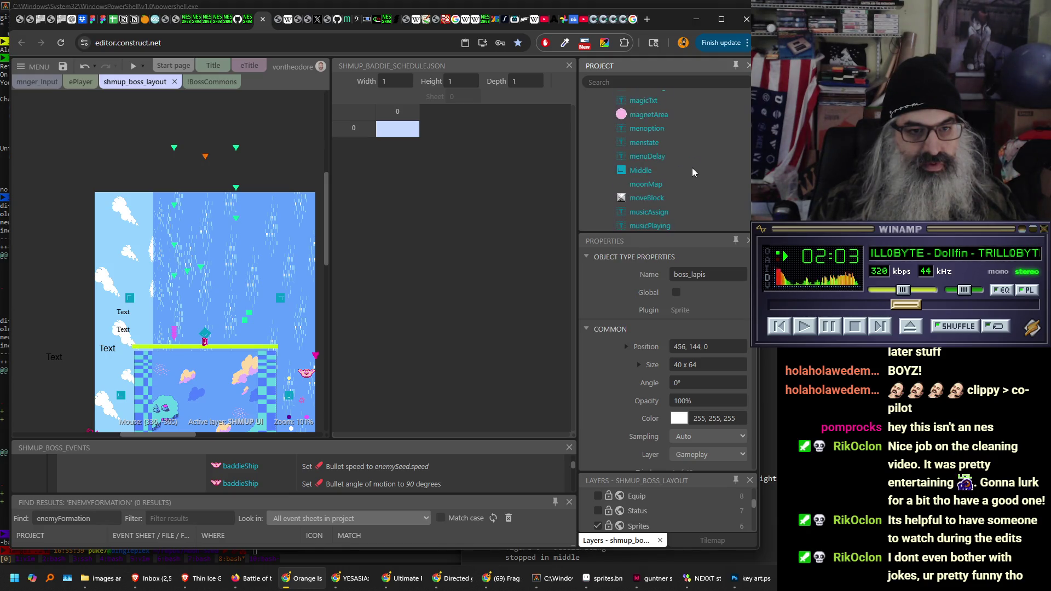
pyautogui.scroll(-5, 692, 171)
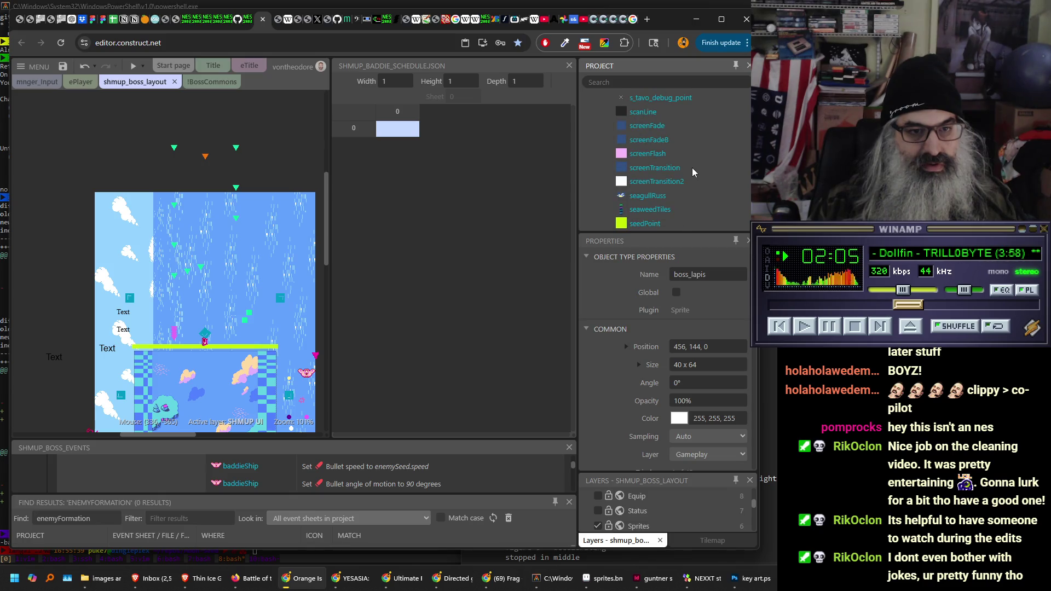
pyautogui.scroll(10, 692, 168)
pyautogui.scroll(15, 692, 173)
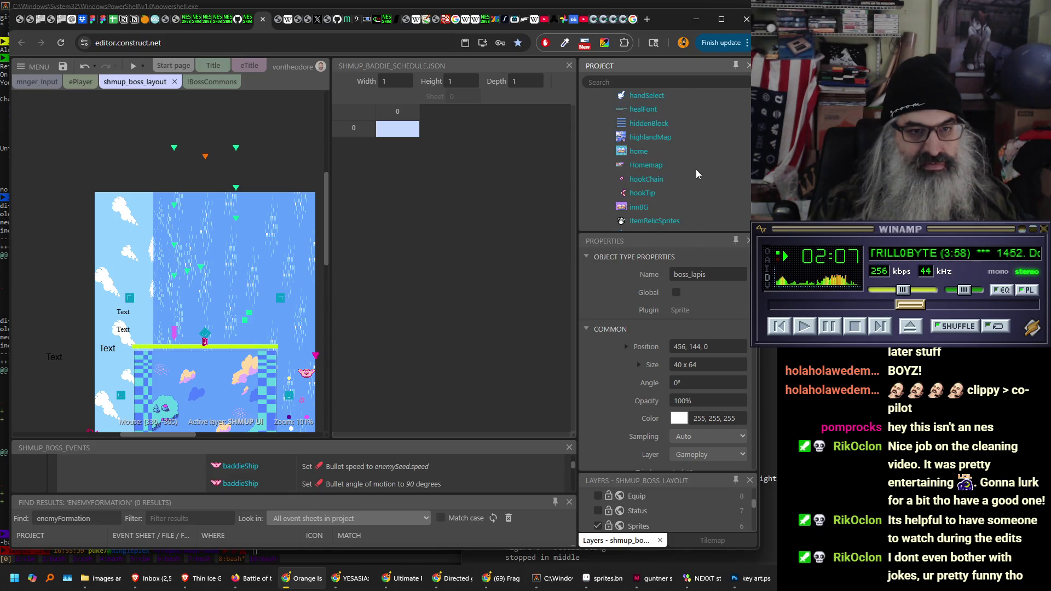
pyautogui.scroll(10, 692, 171)
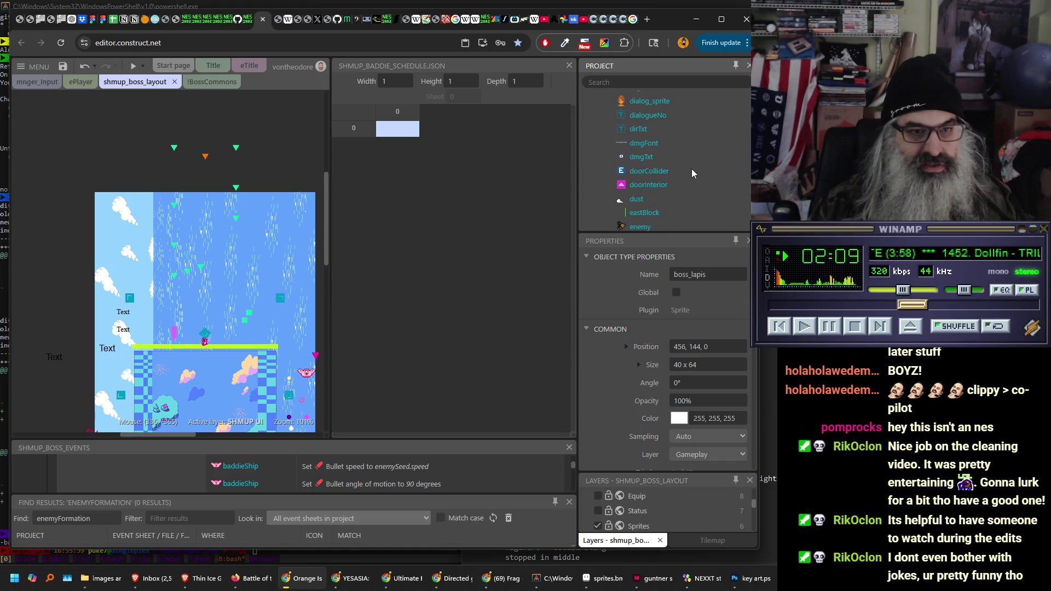
pyautogui.scroll(8, 691, 170)
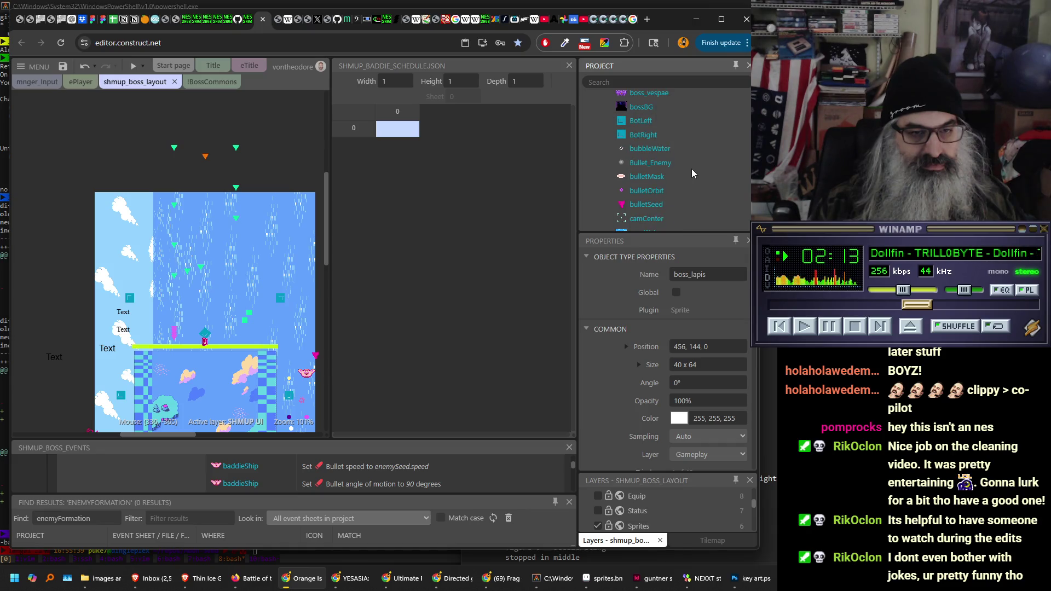
pyautogui.scroll(8, 691, 171)
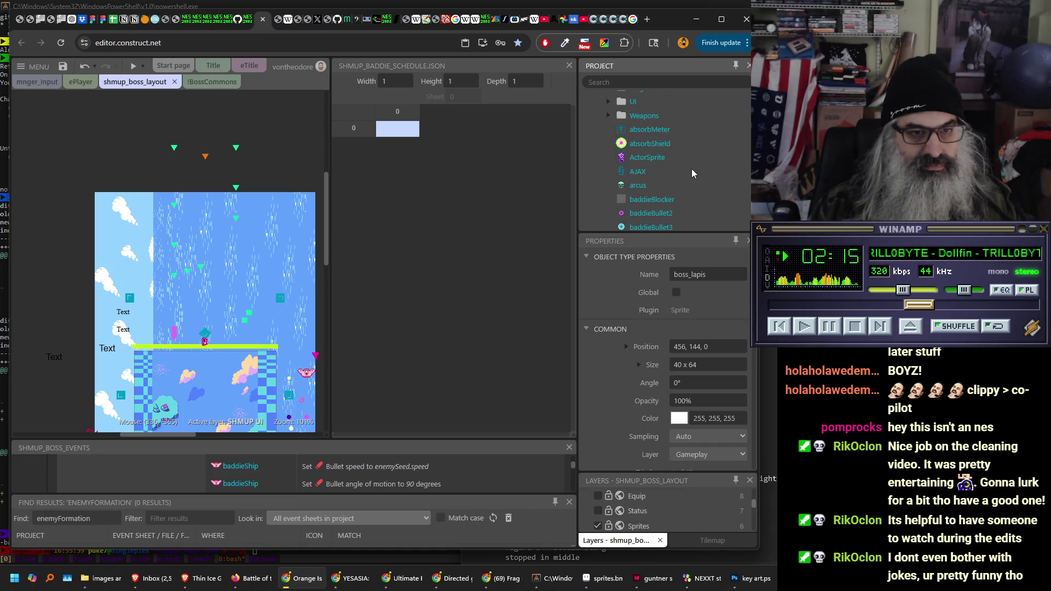
pyautogui.scroll(-1, 691, 169)
# - Clone baddieShip into baddieShip2, select it, and enlarge the layers list
pyautogui.click(638, 187)
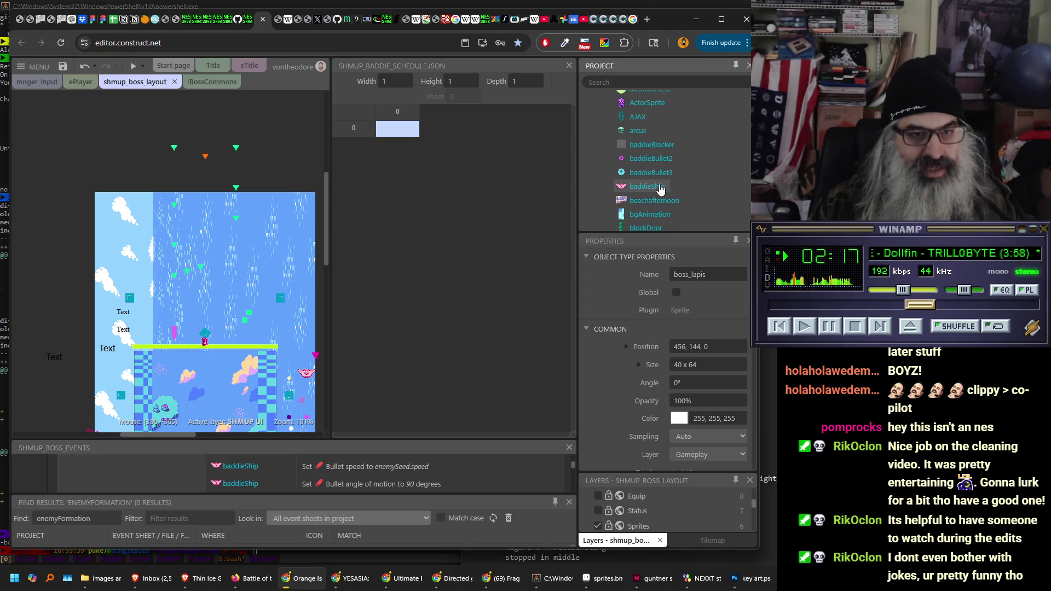
pyautogui.rightClick(639, 188)
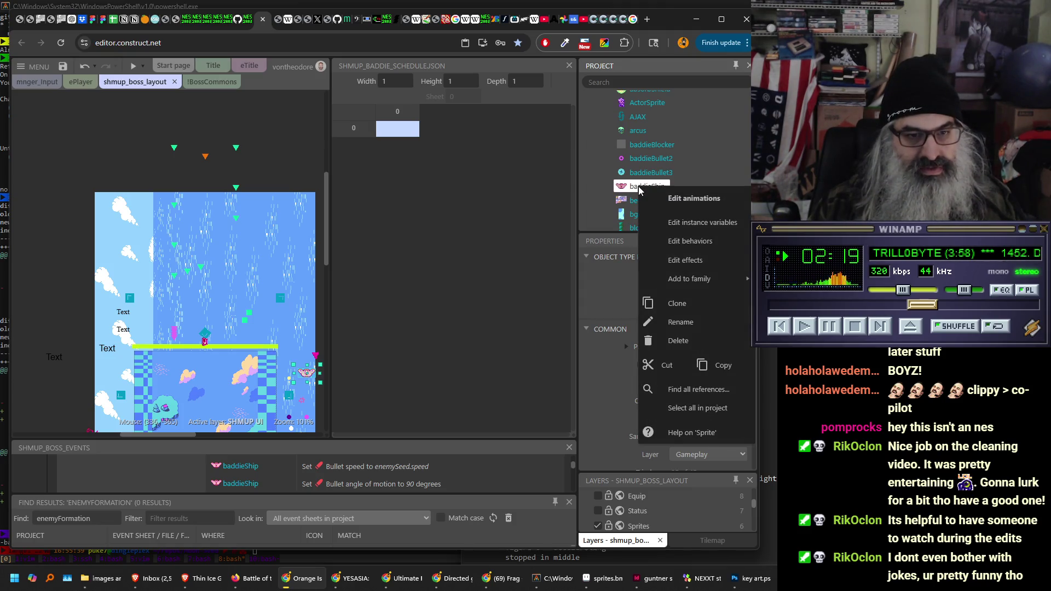
pyautogui.click(672, 304)
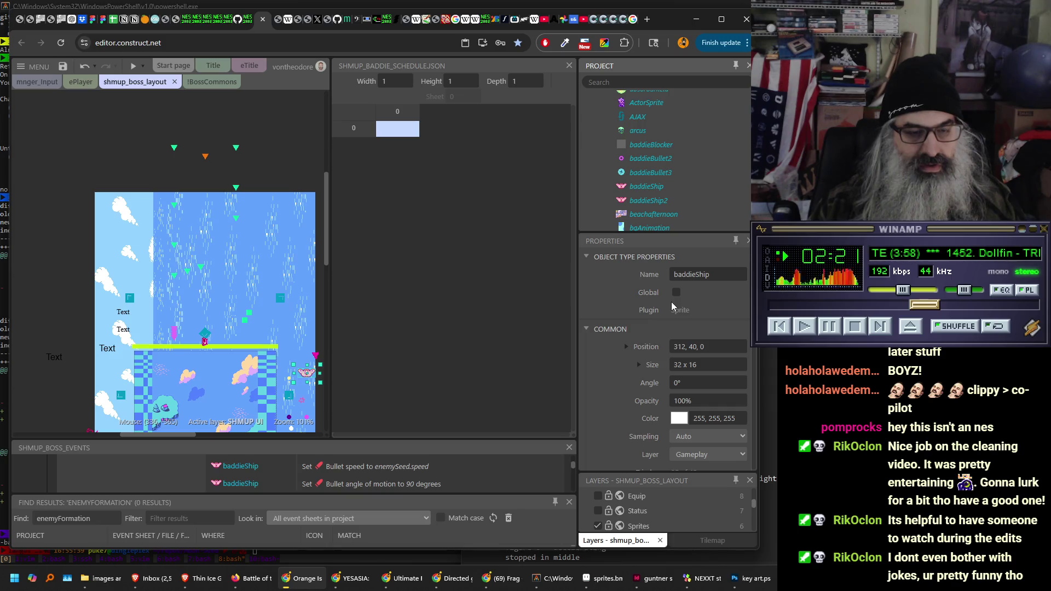
pyautogui.click(655, 202)
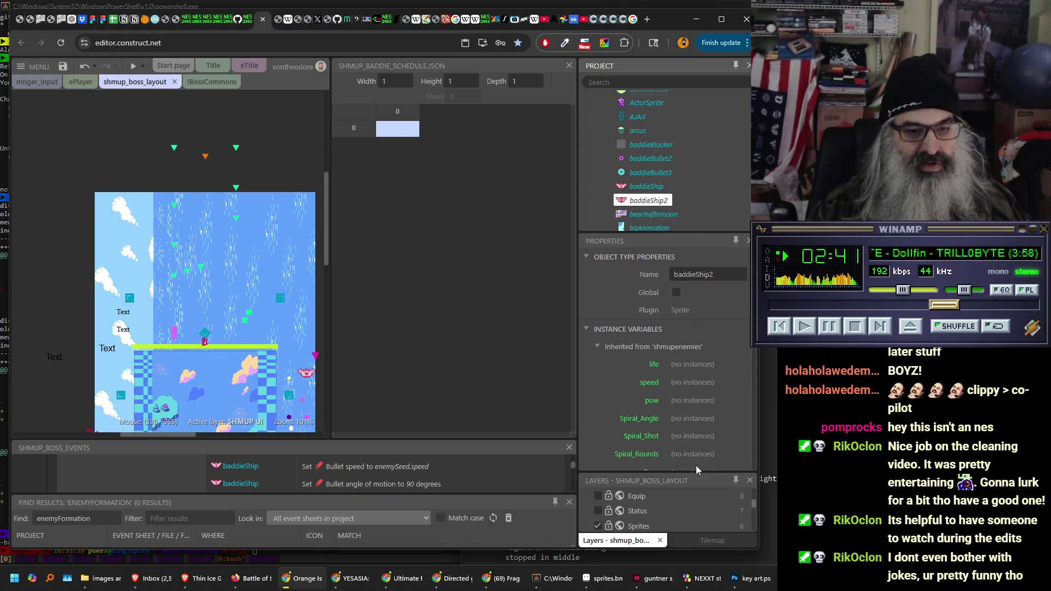
pyautogui.moveTo(695, 471)
pyautogui.mouseDown()
pyautogui.moveTo(691, 235)
pyautogui.moveTo(687, 336)
pyautogui.mouseUp()
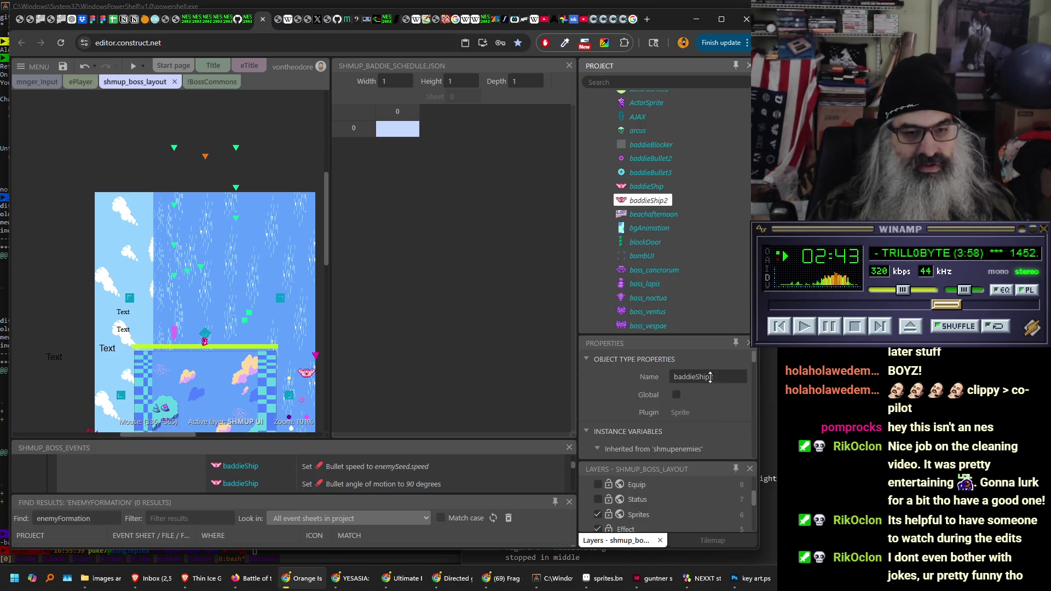
# - Collapse the Baddies folder in the object types tree
pyautogui.scroll(4, 695, 172)
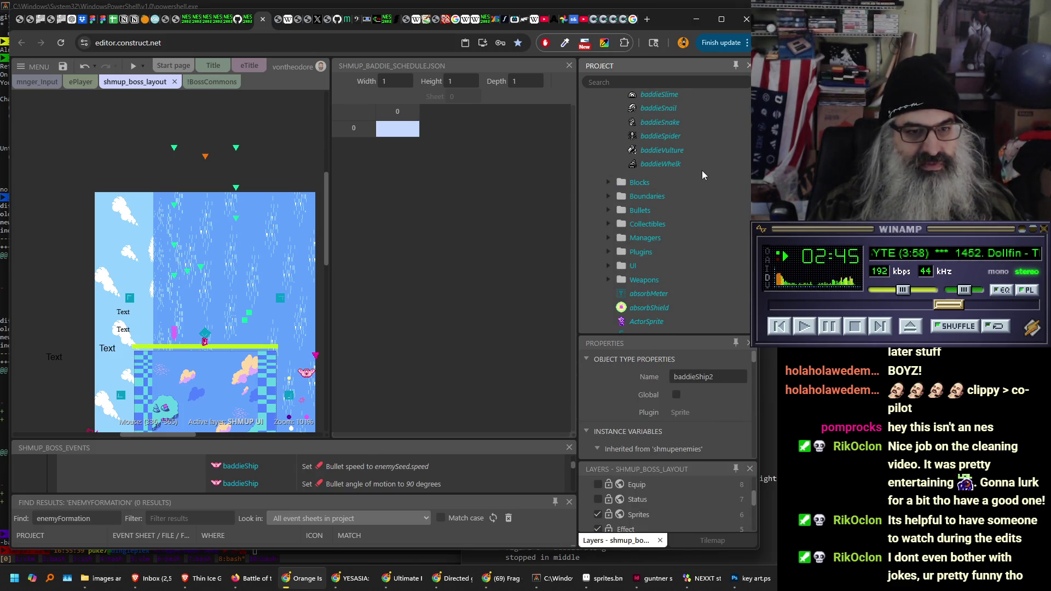
pyautogui.scroll(-2, 703, 174)
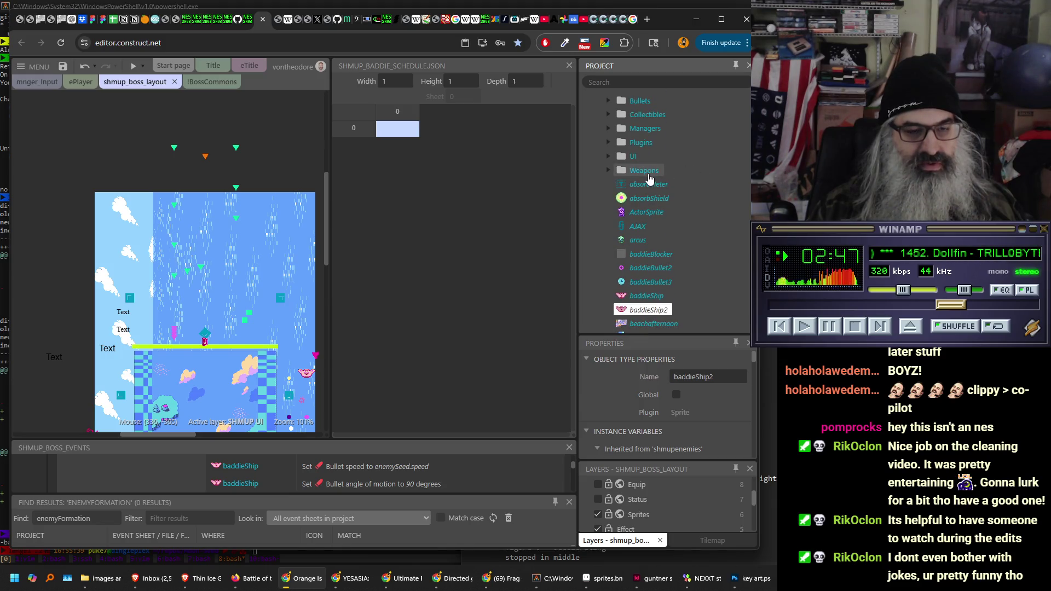
pyautogui.rightClick(666, 225)
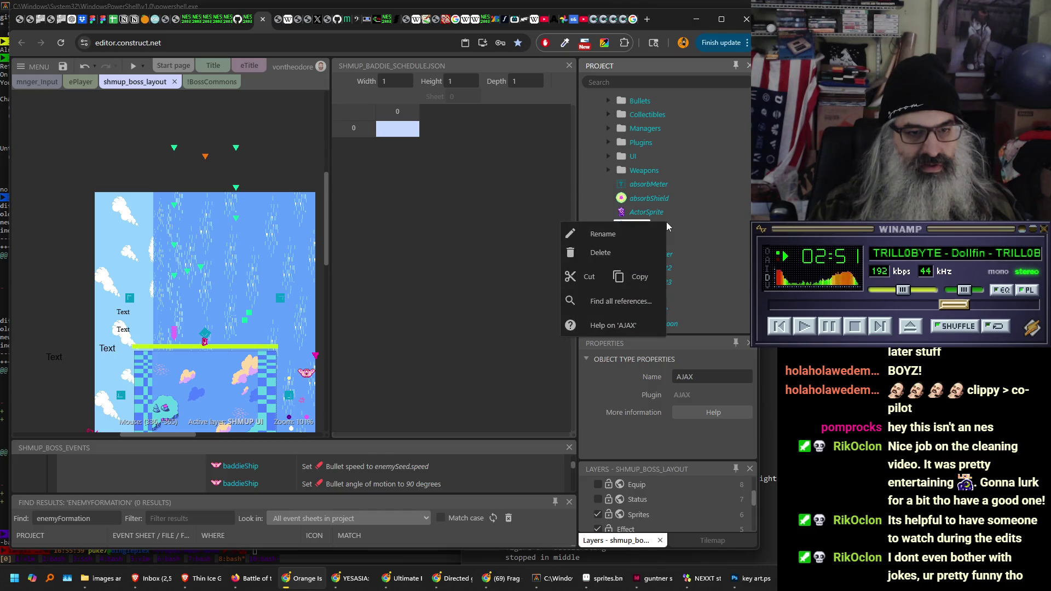
pyautogui.click(699, 221)
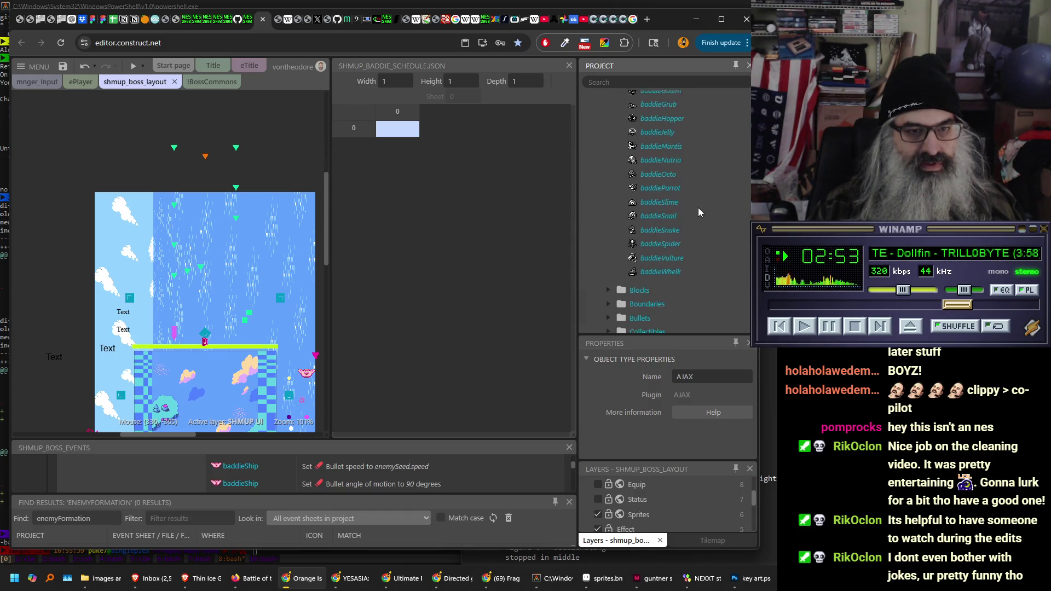
pyautogui.scroll(10, 698, 205)
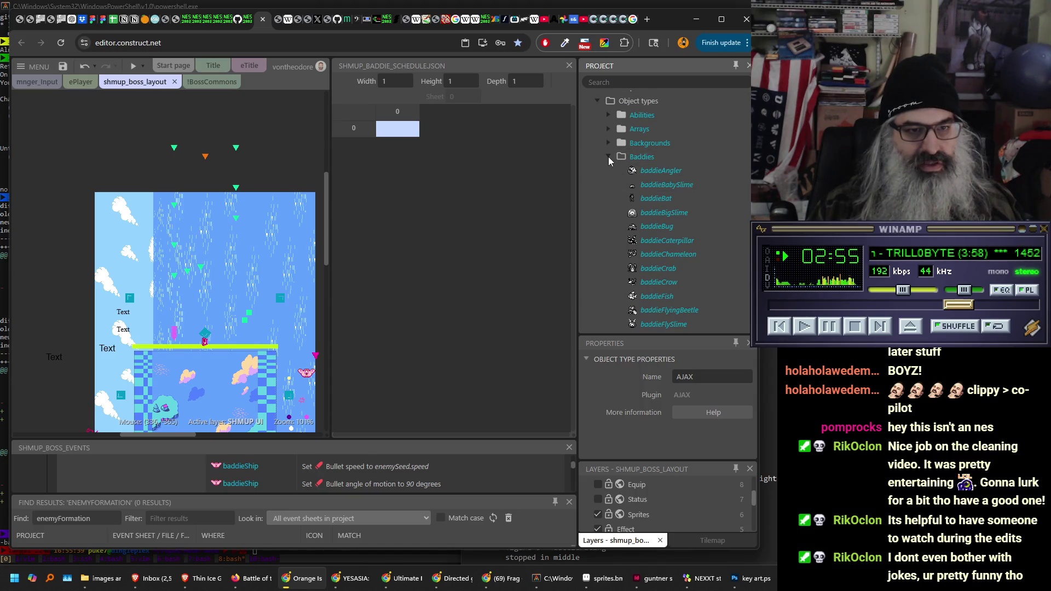
pyautogui.click(608, 157)
# - Add a subfolder named shmup_enemies under Object types
pyautogui.rightClick(633, 106)
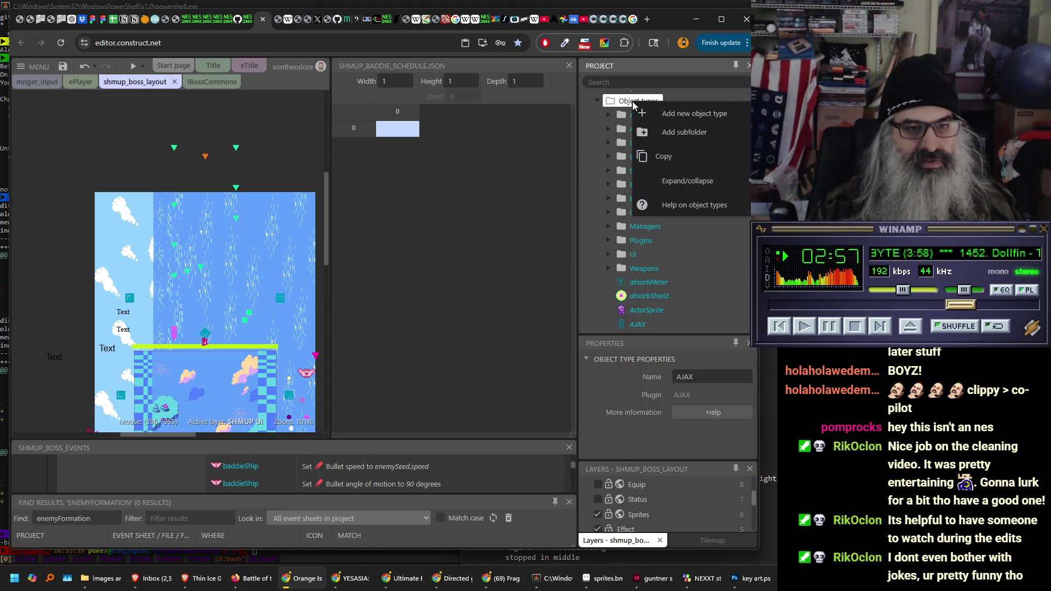
pyautogui.click(662, 131)
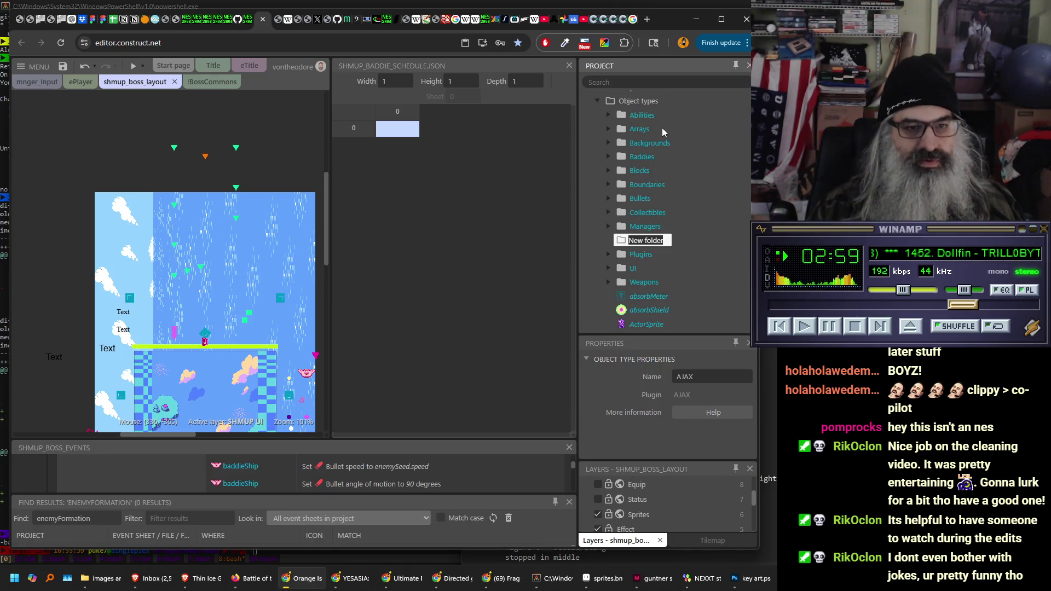
pyautogui.write('shmup')
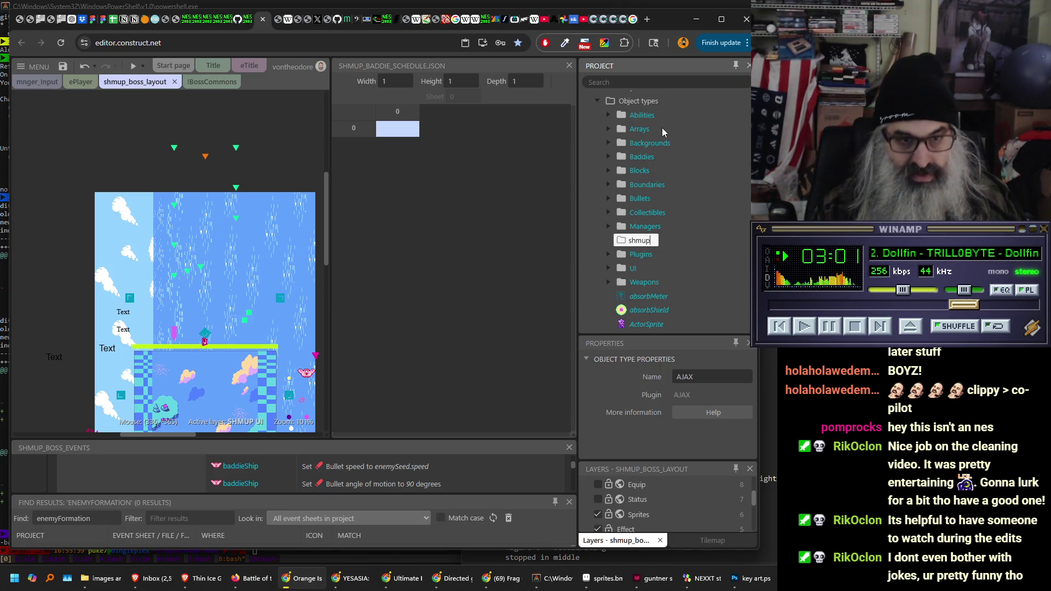
pyautogui.write('_enem')
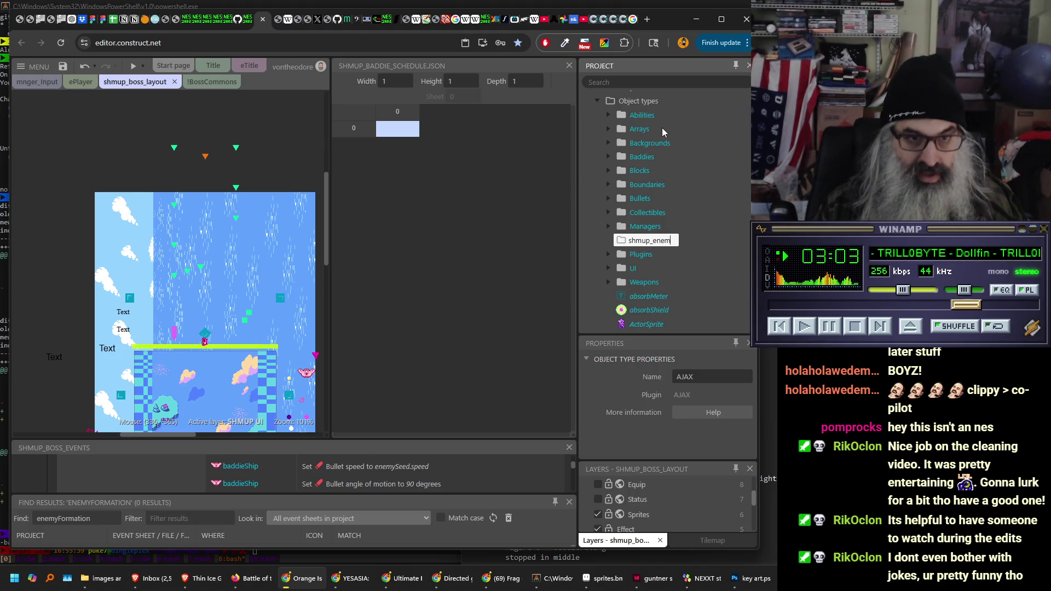
pyautogui.write('ies')
pyautogui.press('Return')
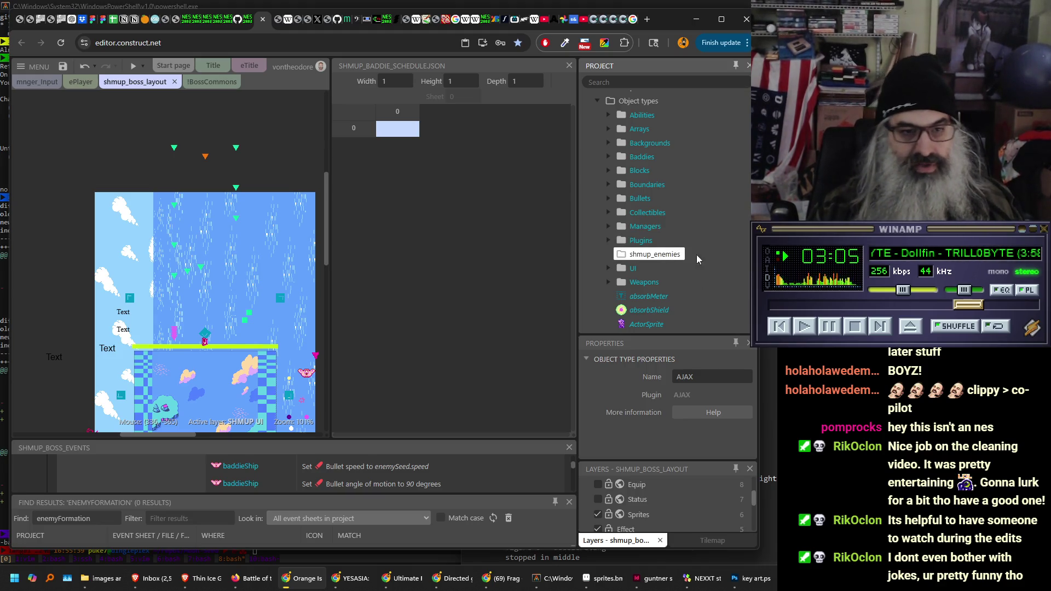
# - Move baddieShip2 into the shmup_enemies folder
pyautogui.scroll(-2, 698, 244)
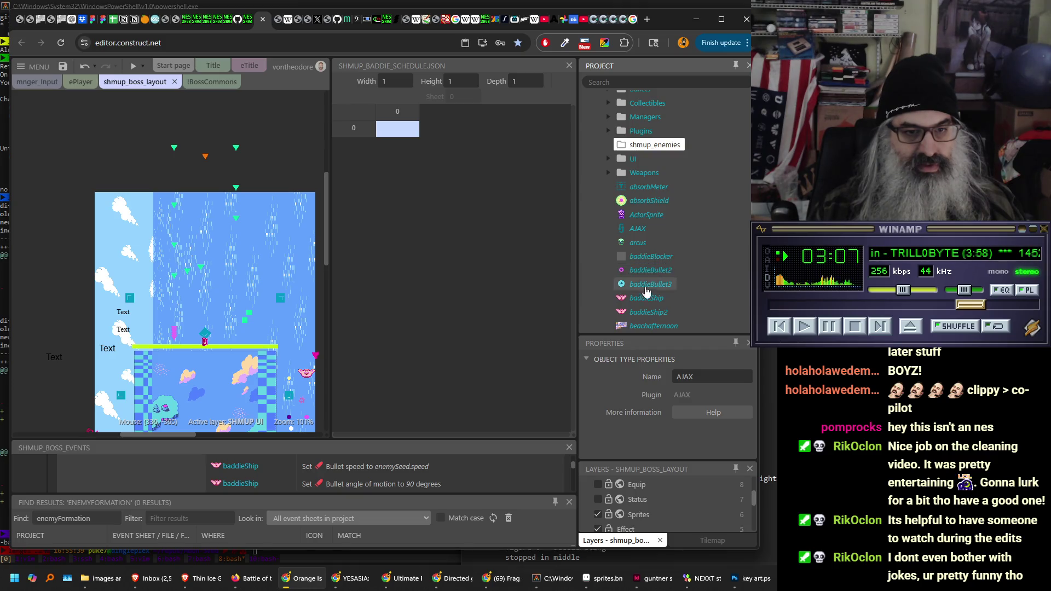
pyautogui.click(647, 312)
pyautogui.moveTo(648, 313); pyautogui.dragTo(653, 146)
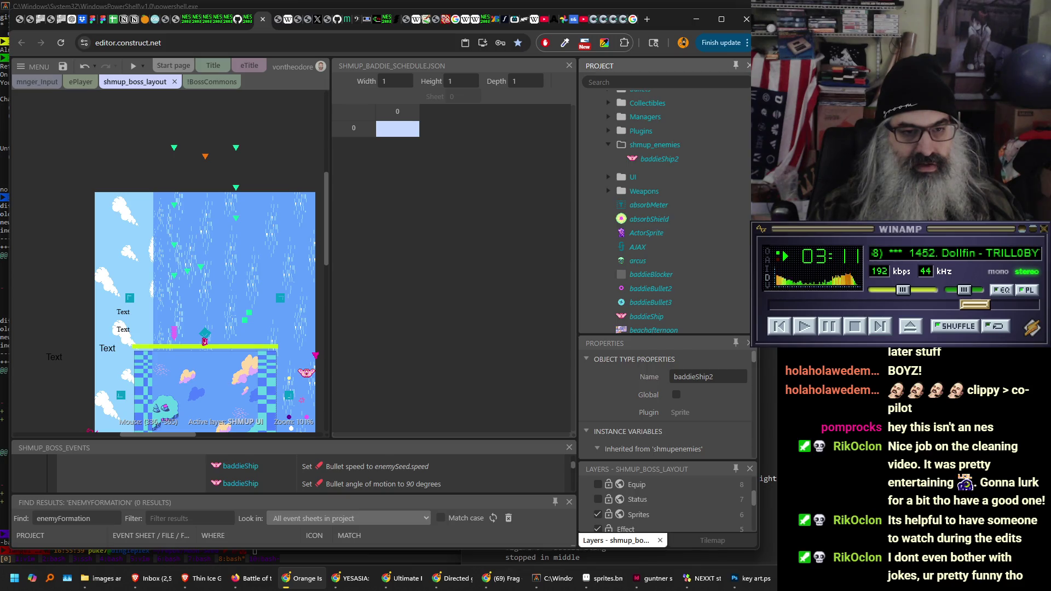
pyautogui.rightClick(657, 161)
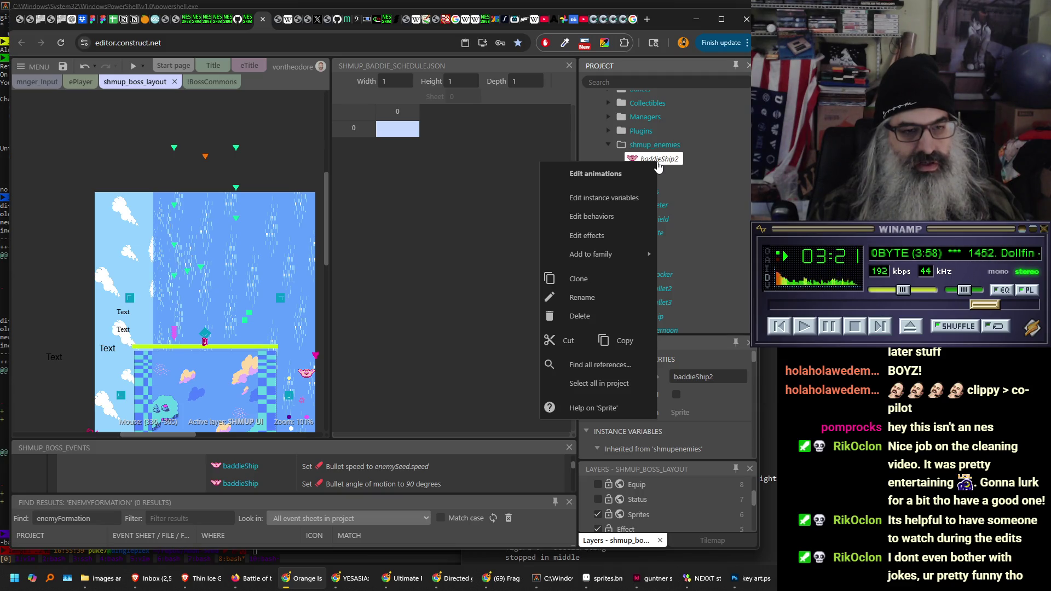
# - Clone baddieShip2 as baddieShip3 and check its animations
pyautogui.click(630, 281)
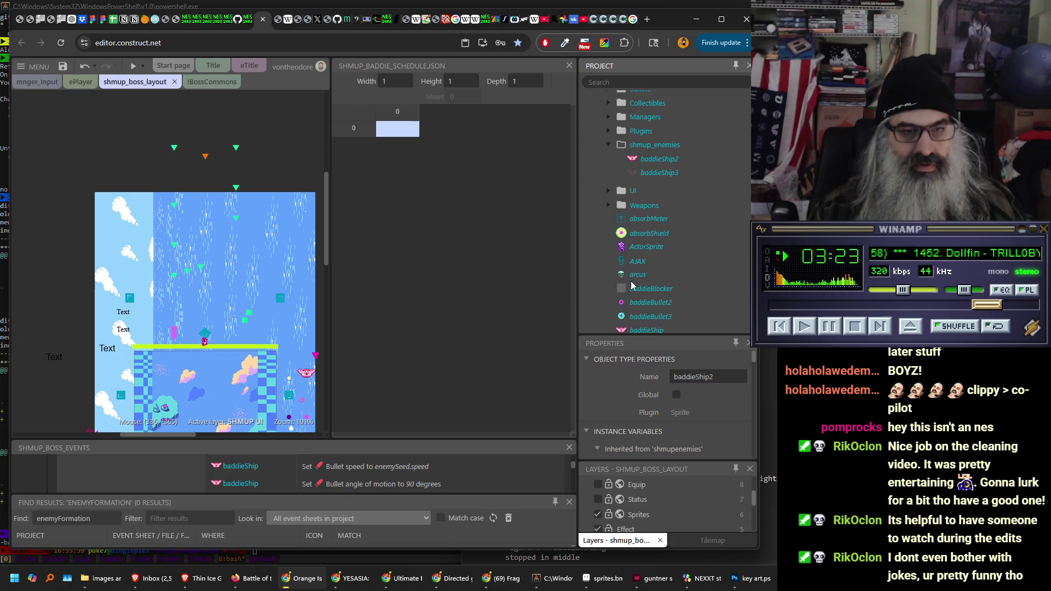
pyautogui.doubleClick(663, 173)
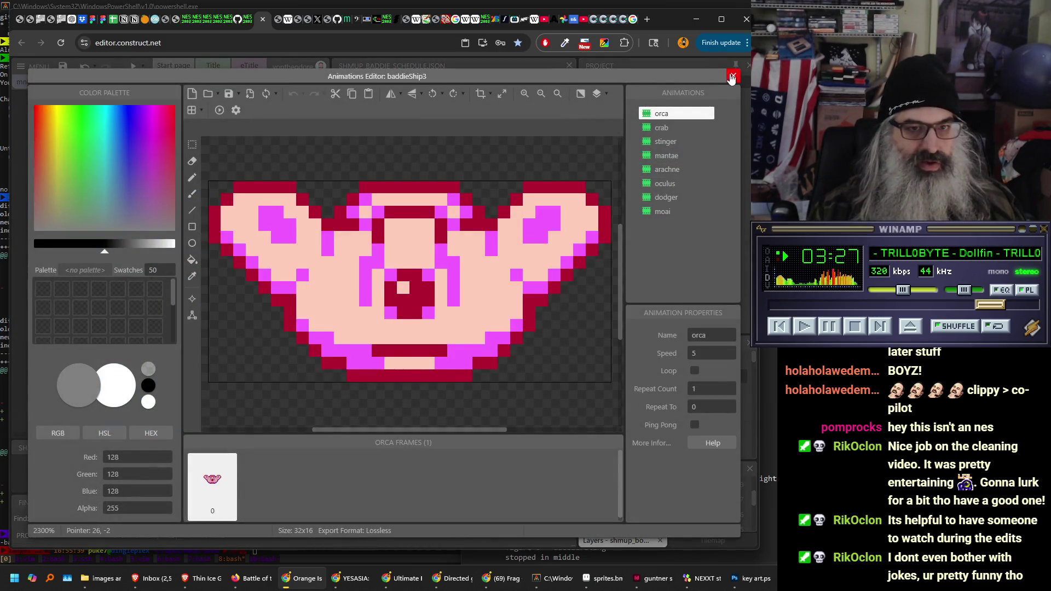
pyautogui.click(733, 76)
# - Rename baddieShip3 to orca
pyautogui.rightClick(658, 177)
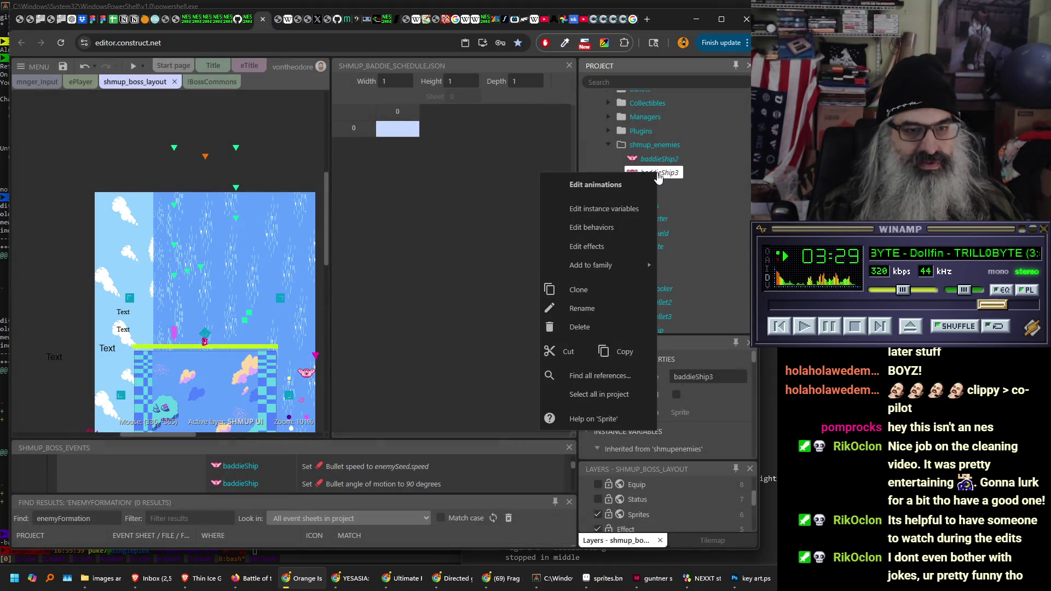
pyautogui.click(586, 310)
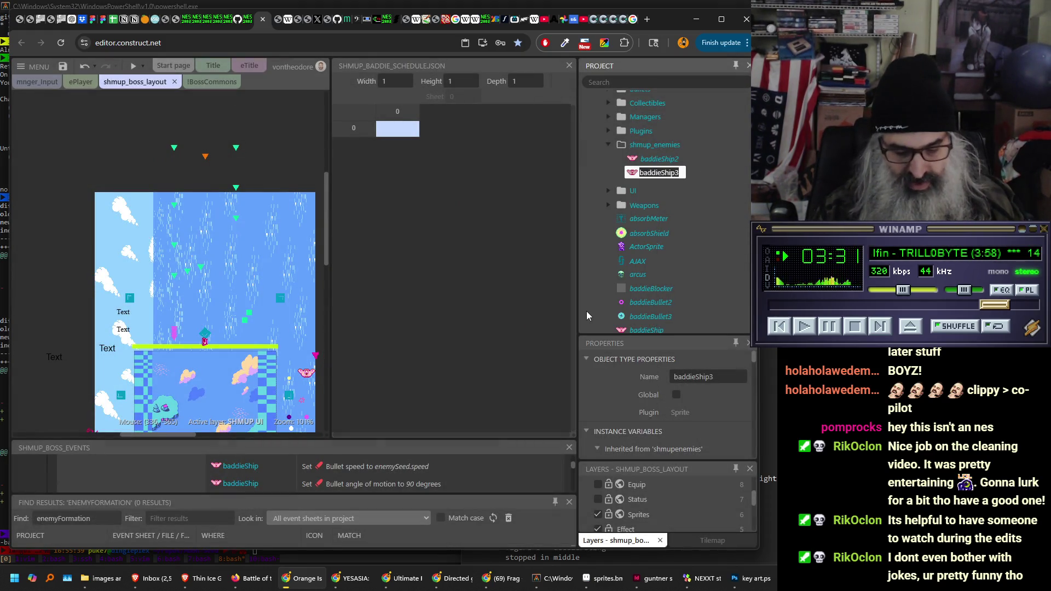
pyautogui.write('orca')
pyautogui.press('Return')
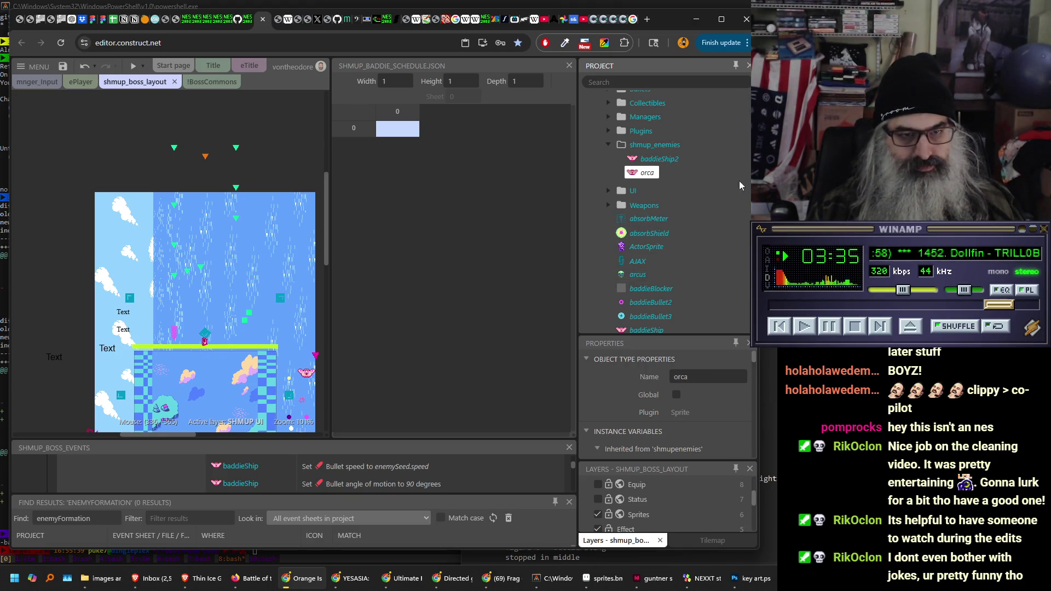
pyautogui.scroll(-5, 750, 127)
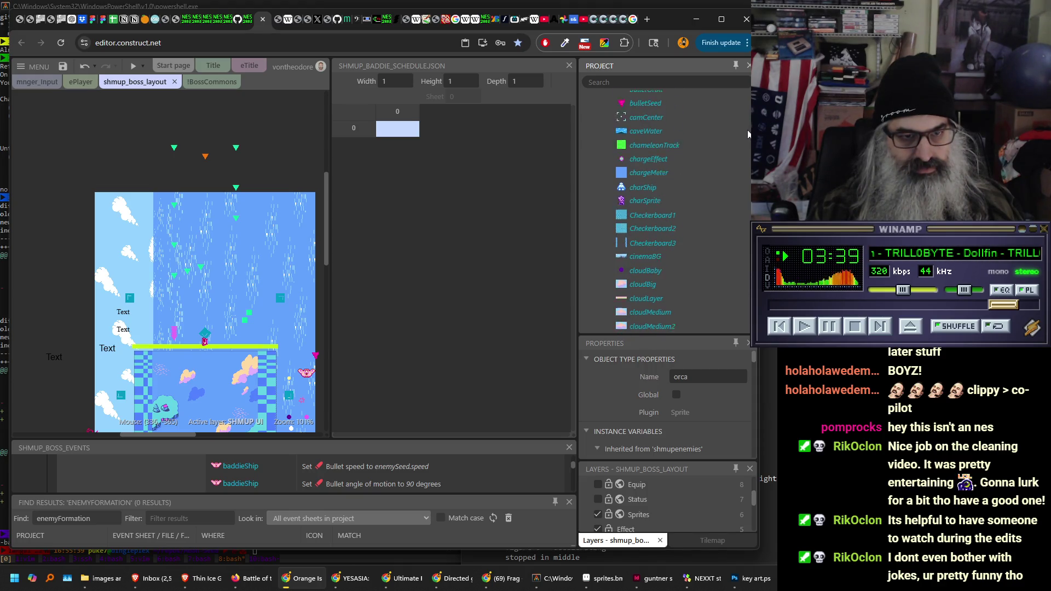
pyautogui.scroll(3, 747, 128)
pyautogui.scroll(6, 747, 119)
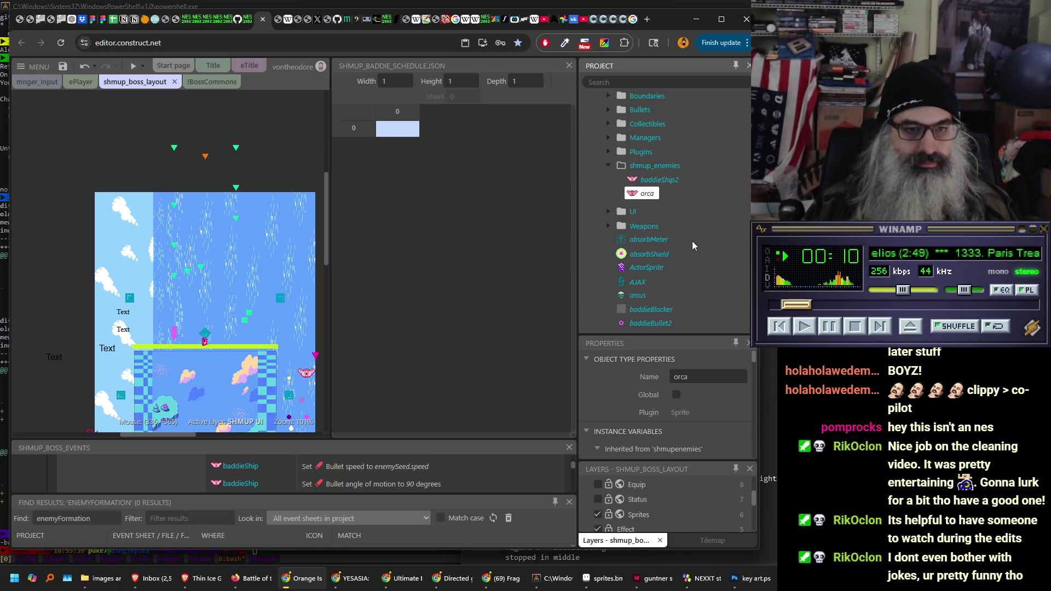
# - Clone baddieShip2 again into a new baddieShip3 and preview its animations
pyautogui.rightClick(665, 184)
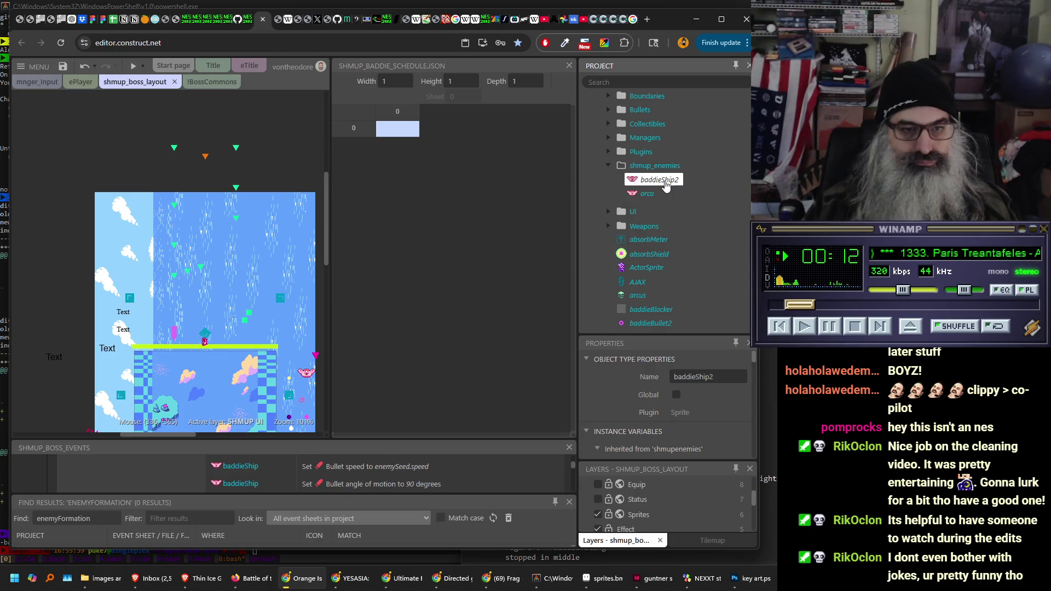
pyautogui.click(618, 299)
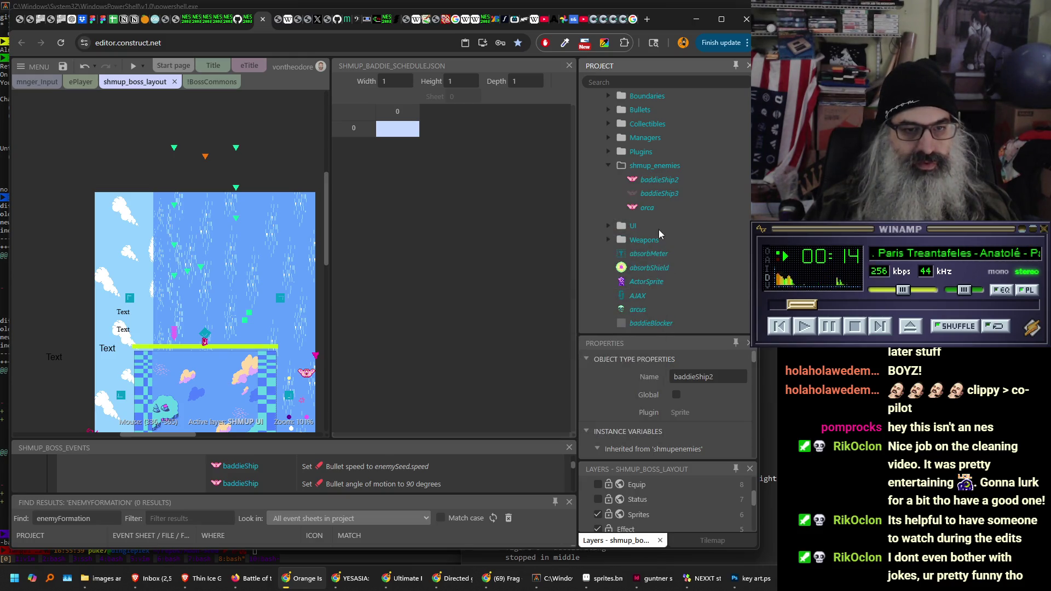
pyautogui.doubleClick(670, 195)
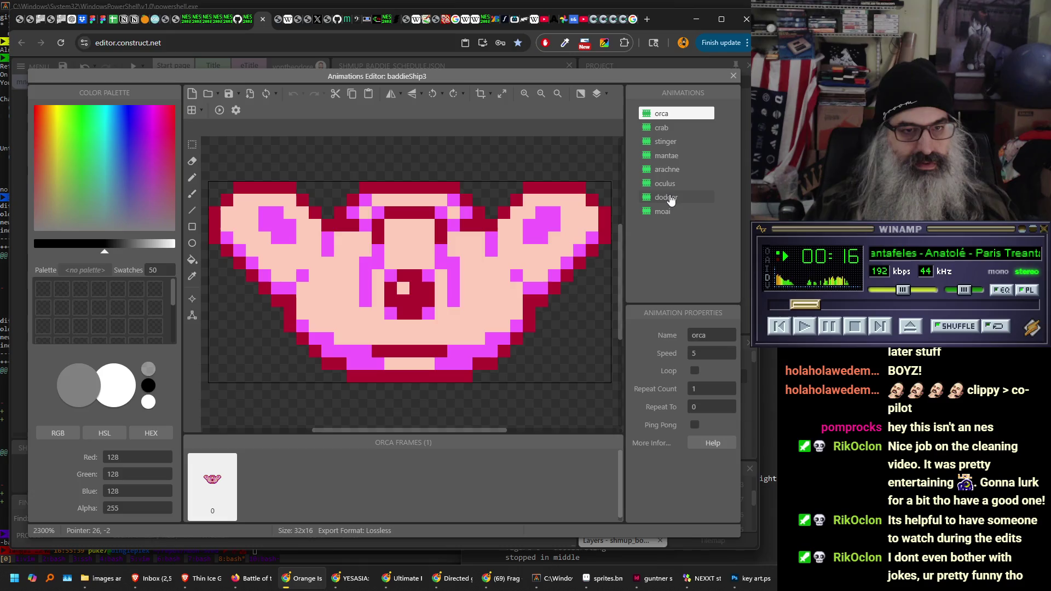
pyautogui.click(733, 75)
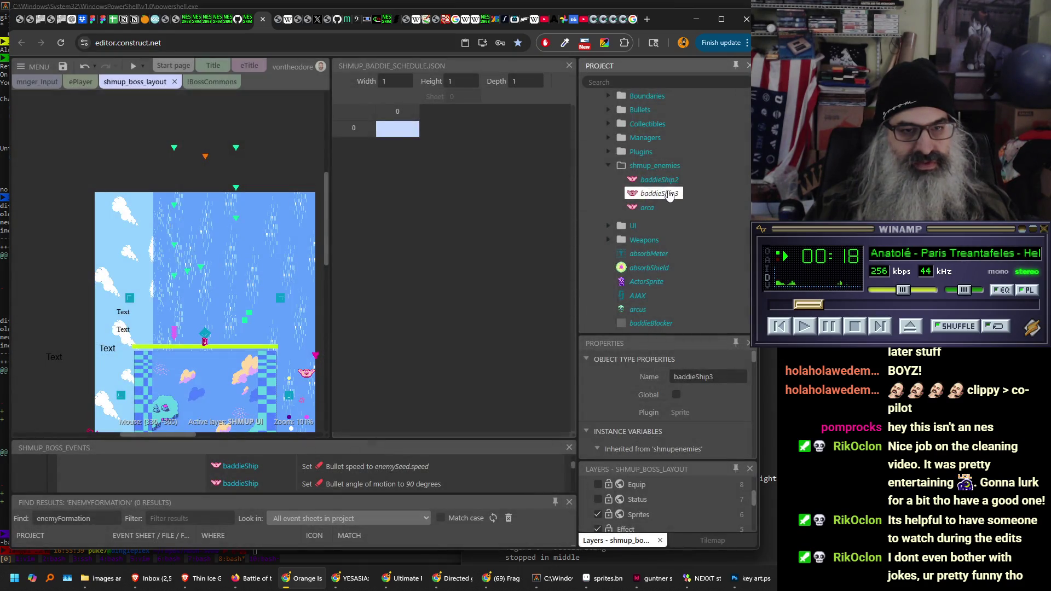
# - Rename the new baddieShip3 to crab
pyautogui.rightClick(670, 193)
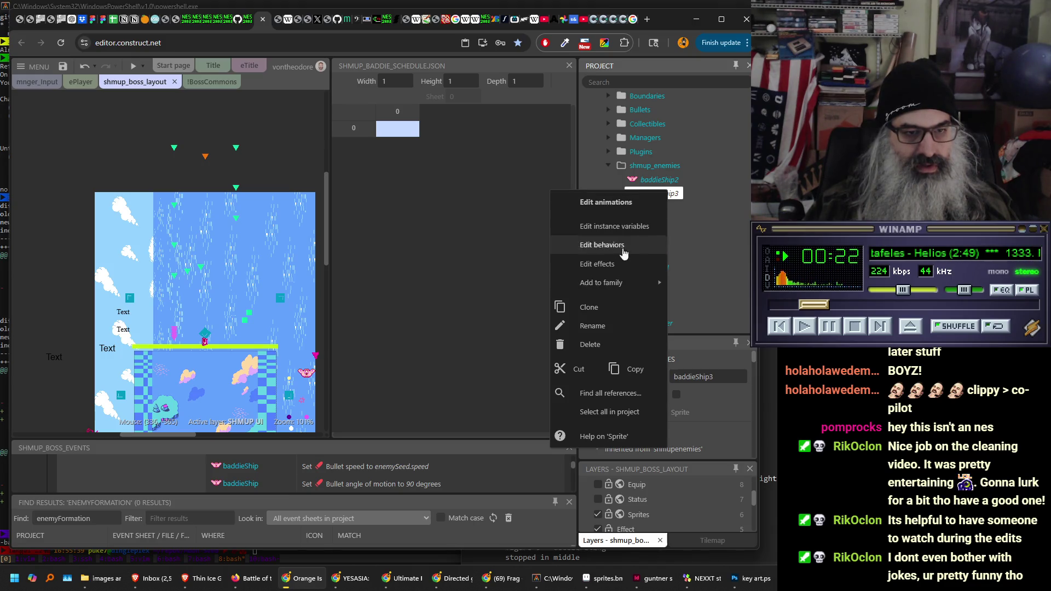
pyautogui.click(616, 327)
pyautogui.write('crab')
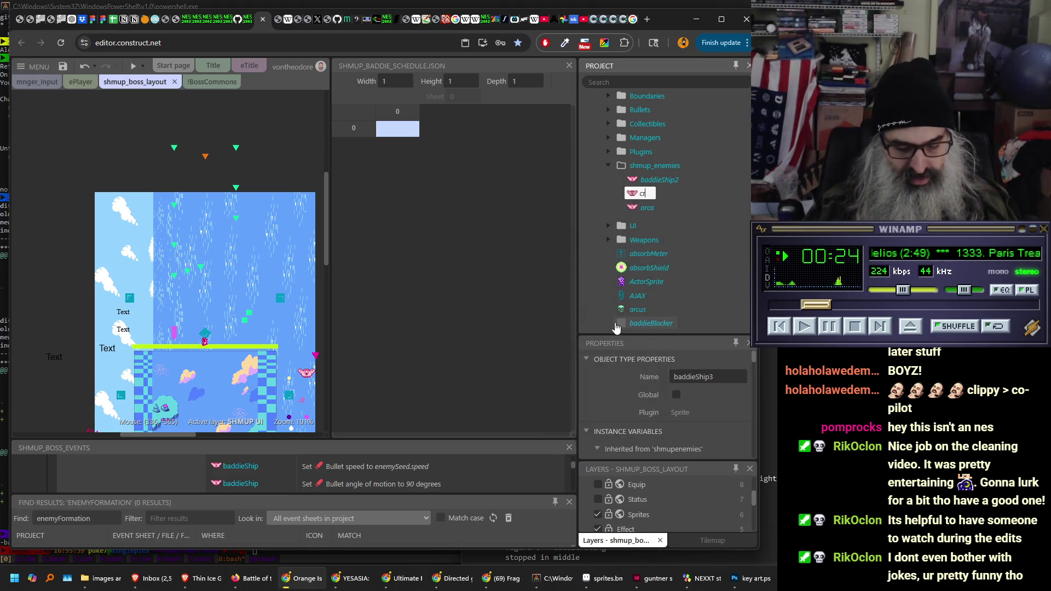
pyautogui.press('Return')
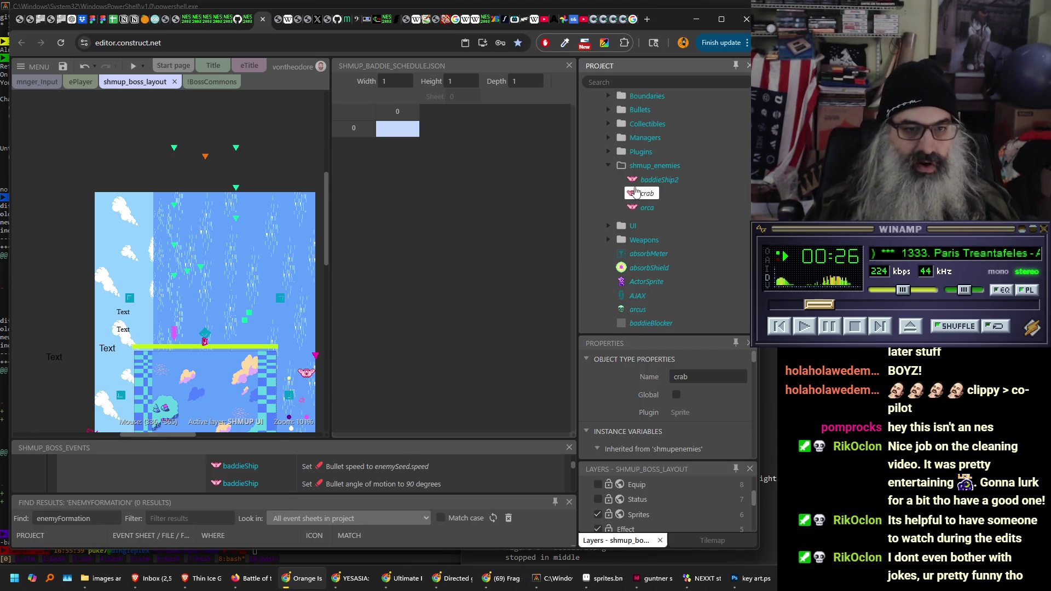
# - Delete orca, mantae, arachne, oculus, dodger and moai from crab, keeping only its crab animation
pyautogui.doubleClick(637, 194)
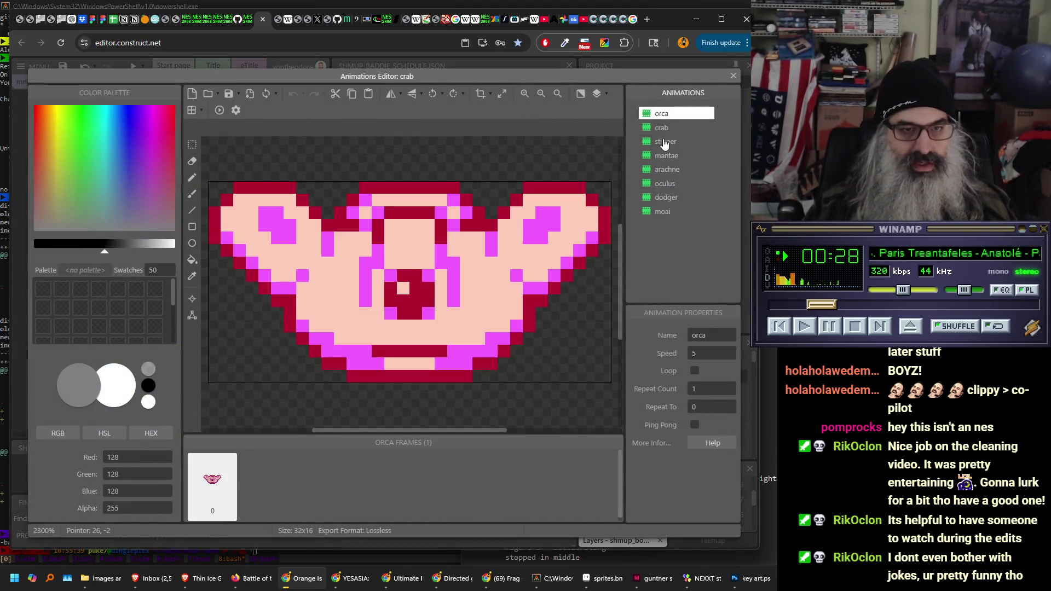
pyautogui.click(666, 143)
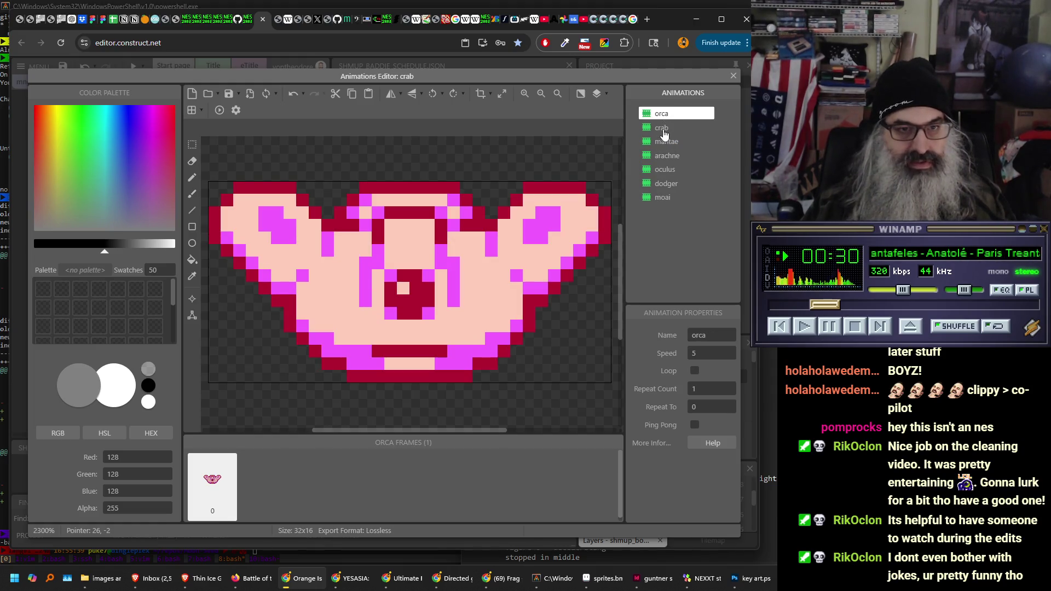
pyautogui.press('Delete')
pyautogui.click(672, 130)
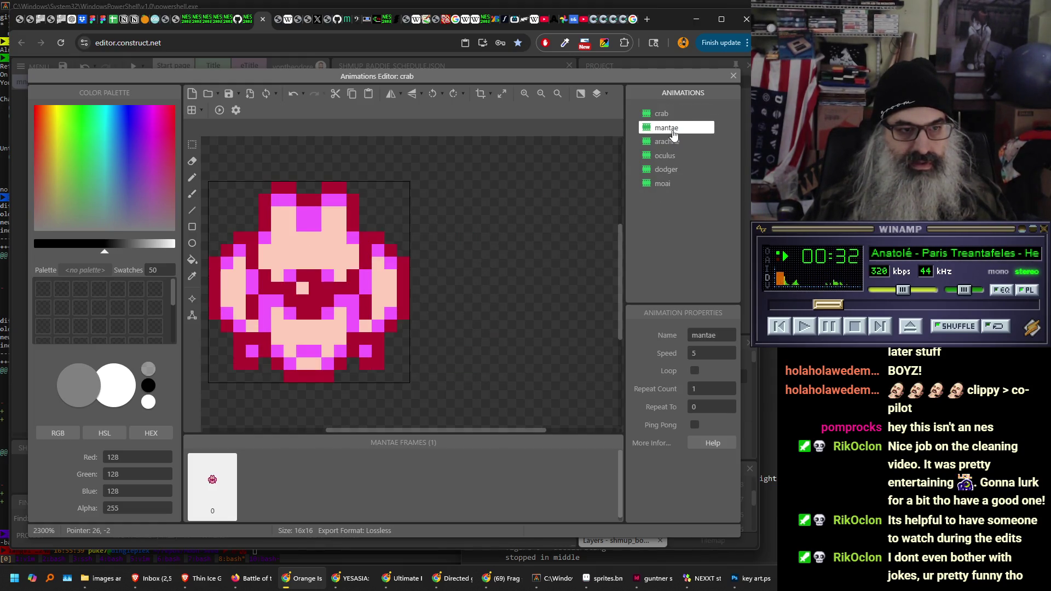
pyautogui.press('Delete')
pyautogui.click(673, 133)
pyautogui.press('Delete')
pyautogui.click(673, 133)
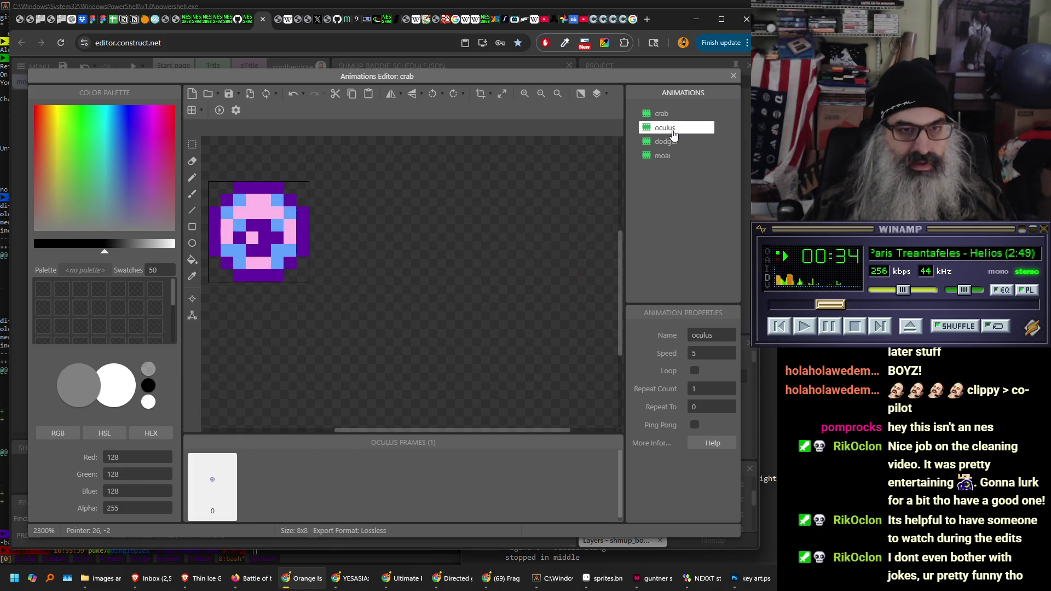
pyautogui.press('Delete')
pyautogui.click(673, 131)
pyautogui.press('Delete')
pyautogui.click(670, 130)
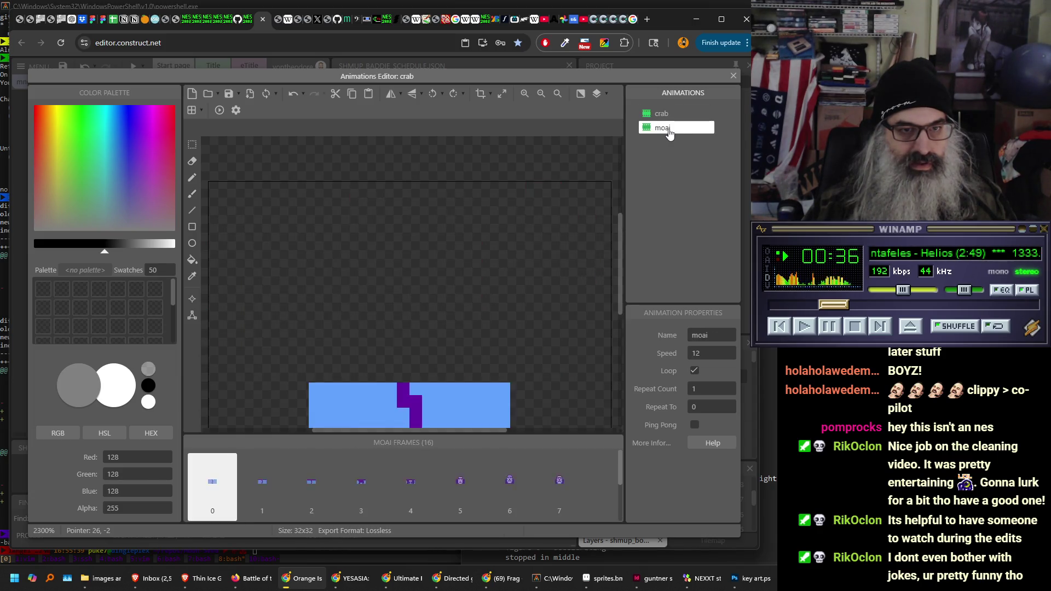
pyautogui.press('Delete')
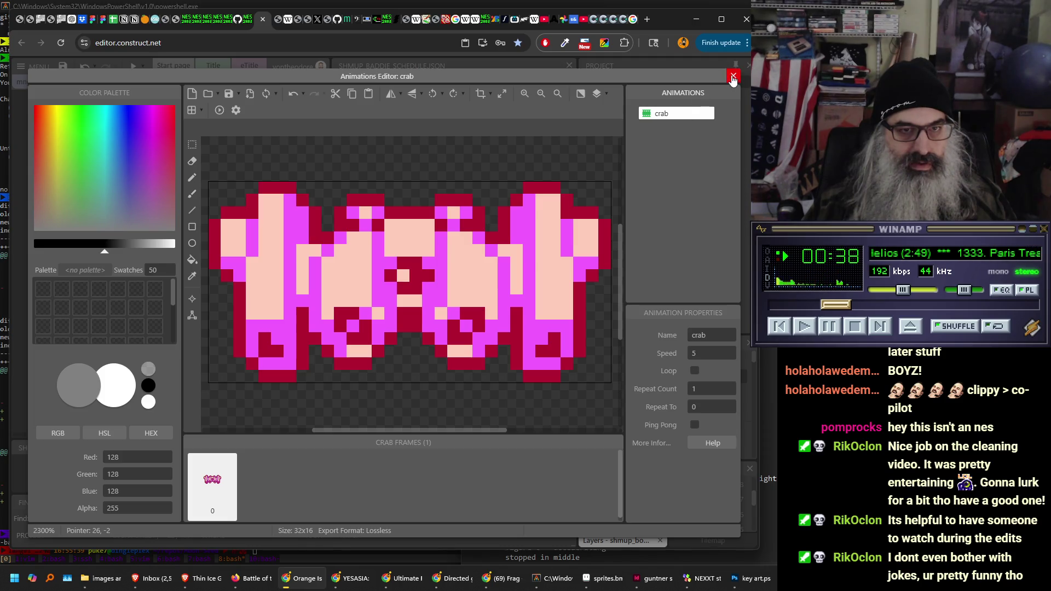
pyautogui.click(733, 78)
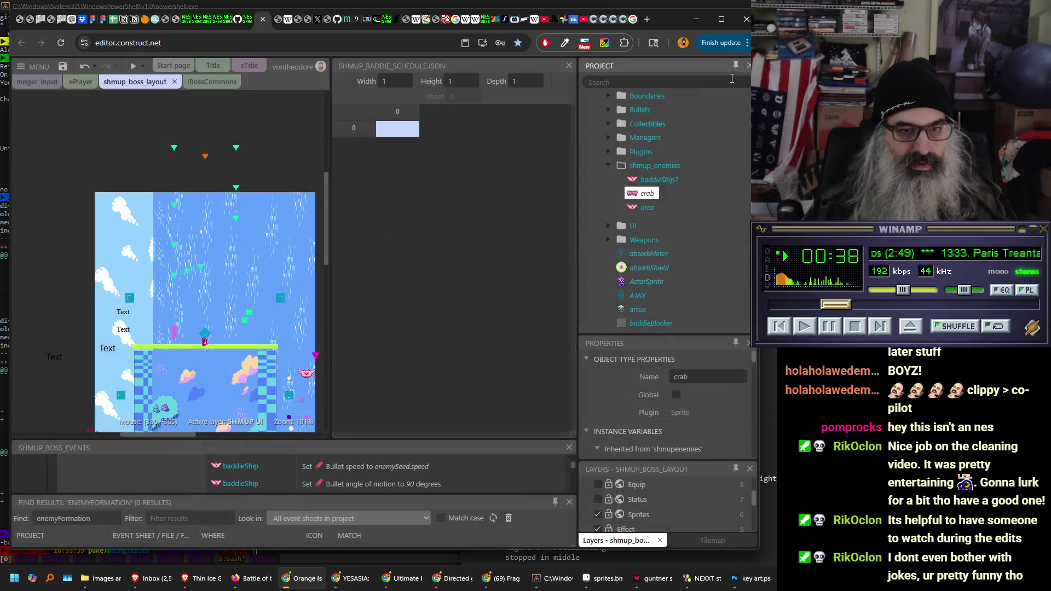
# - Delete crab, stinger, mantae, arachne, oculus, dodger and moai from orca, keeping only orca
pyautogui.doubleClick(645, 207)
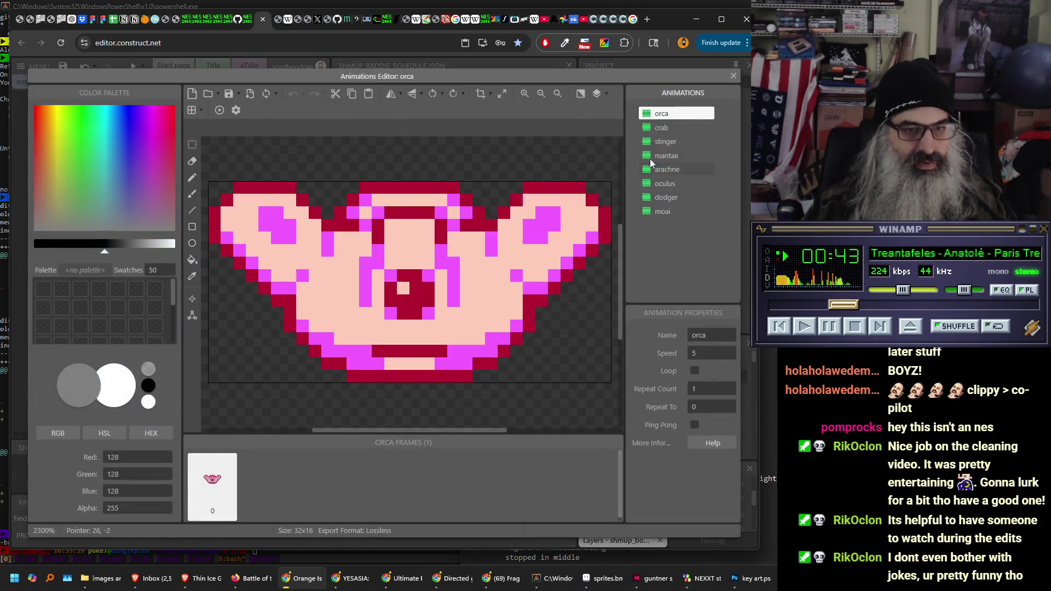
pyautogui.click(664, 129)
pyautogui.press('Delete')
pyautogui.click(664, 128)
pyautogui.press('Delete')
pyautogui.click(664, 128)
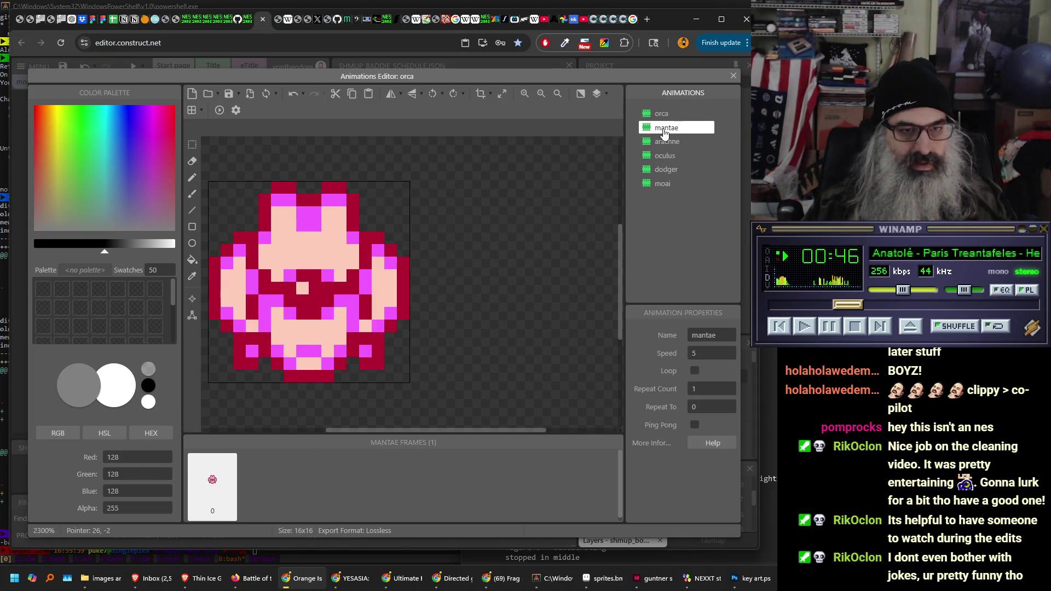
pyautogui.press('Delete')
pyautogui.click(664, 128)
pyautogui.press('Delete')
pyautogui.click(663, 128)
pyautogui.press('Delete')
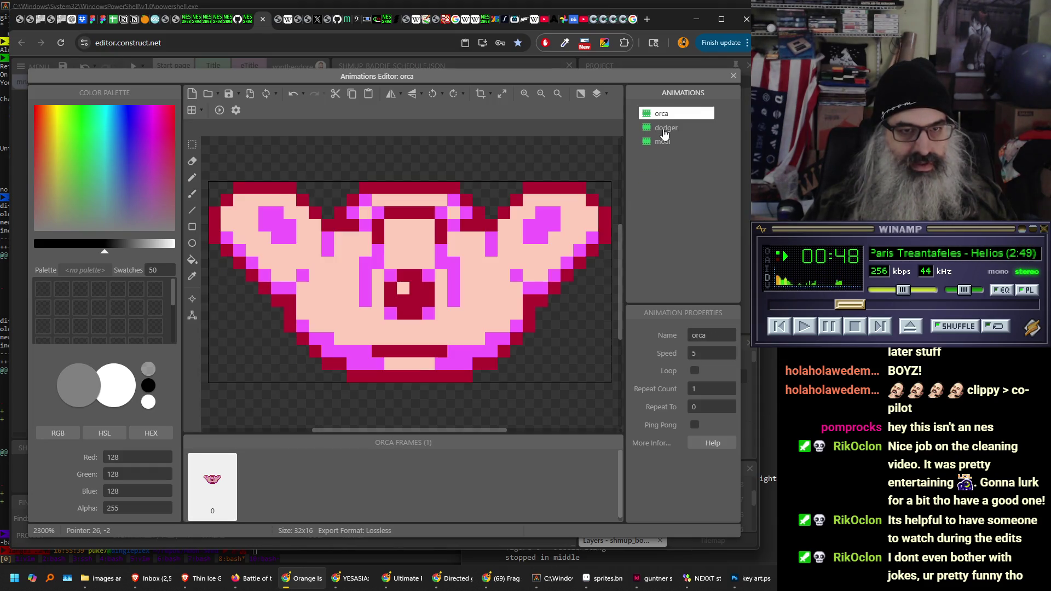
pyautogui.click(663, 127)
pyautogui.press('Delete')
pyautogui.click(664, 129)
pyautogui.press('Delete')
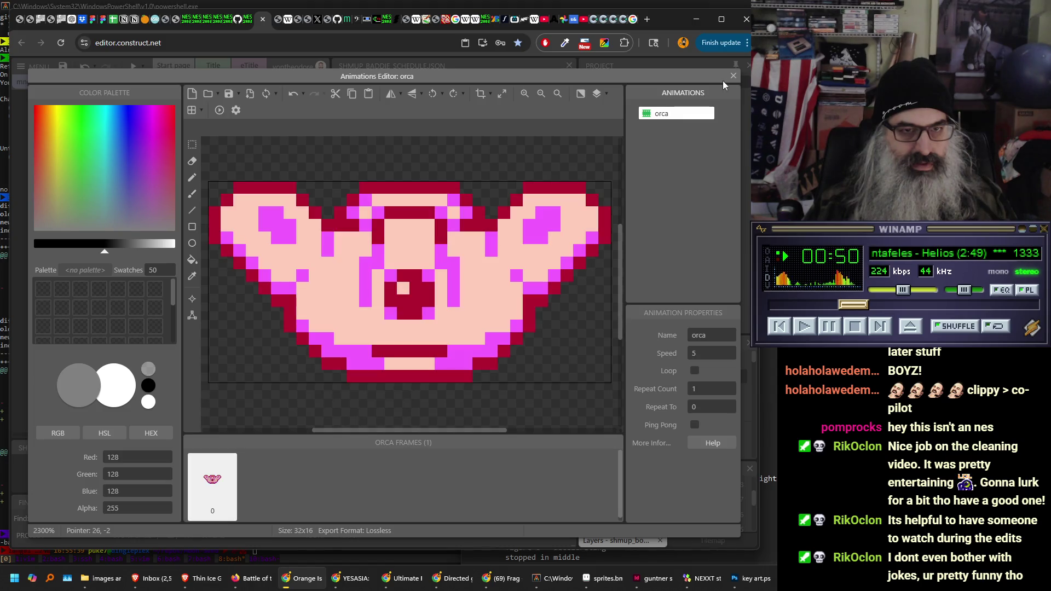
pyautogui.click(732, 76)
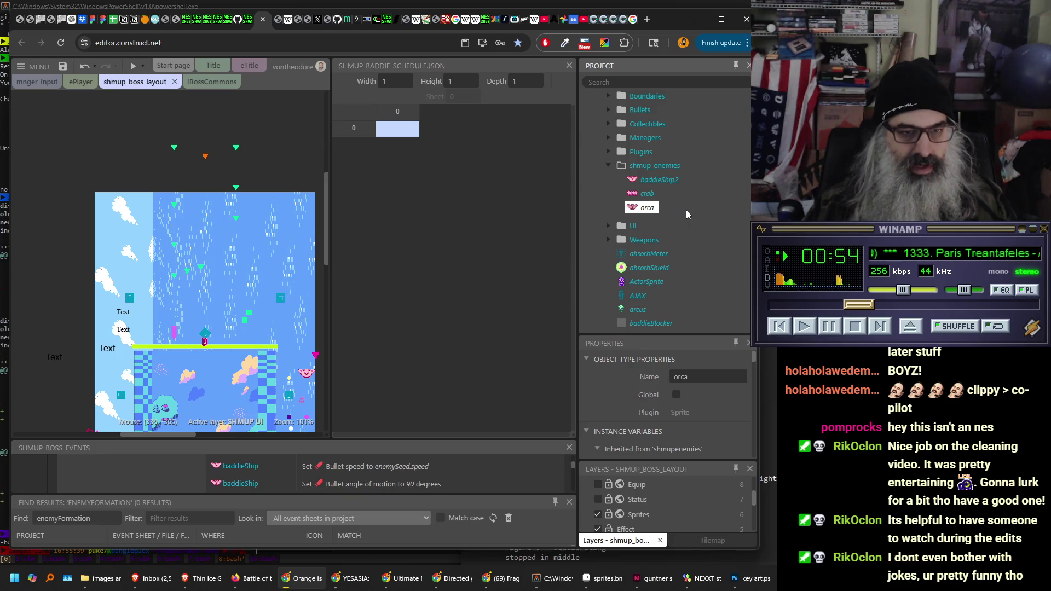
# - Collapse Object types and the active family to reveal shmupenemies with baddieShip2, crab and orca
pyautogui.scroll(3, 688, 202)
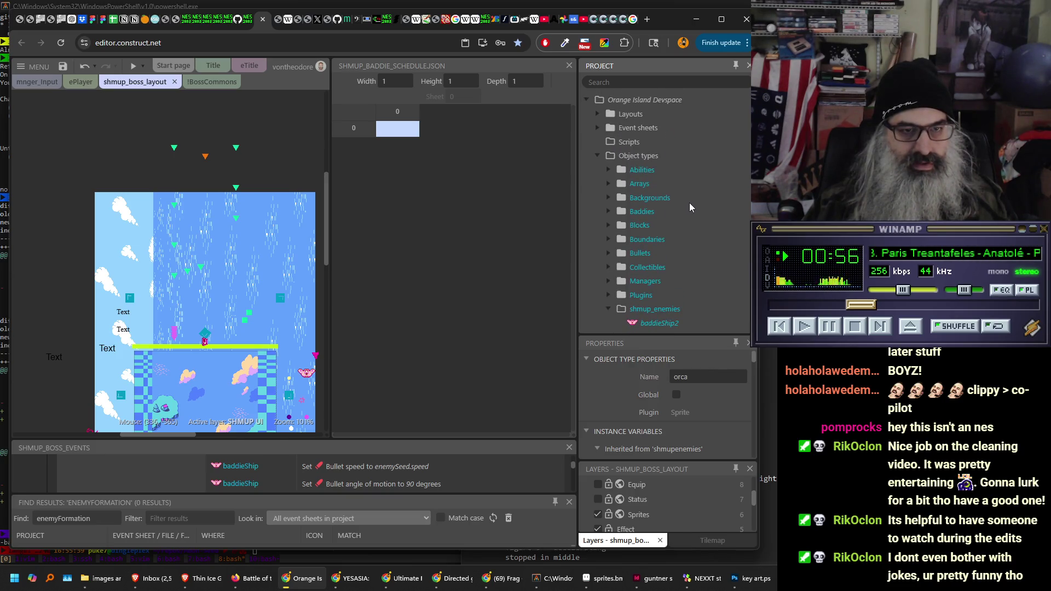
pyautogui.click(599, 155)
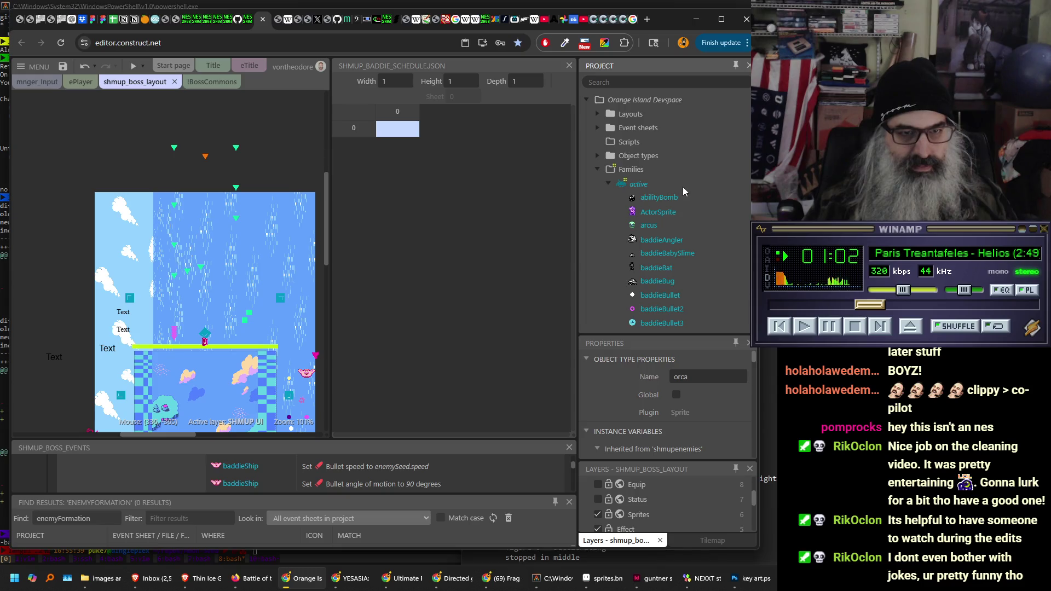
pyautogui.click(606, 183)
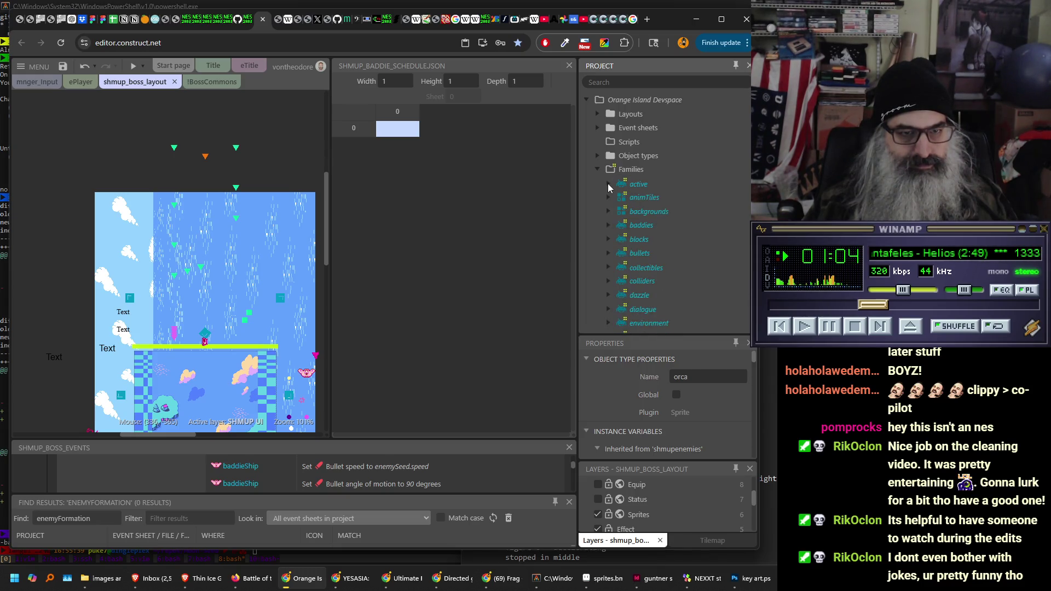
pyautogui.scroll(-1, 669, 222)
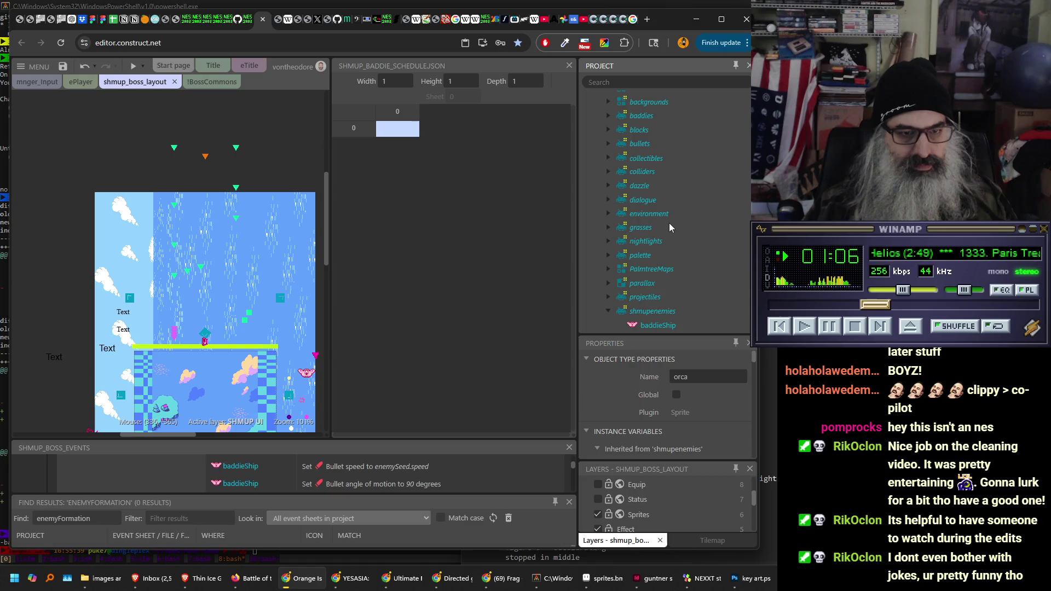
pyautogui.scroll(-4, 669, 223)
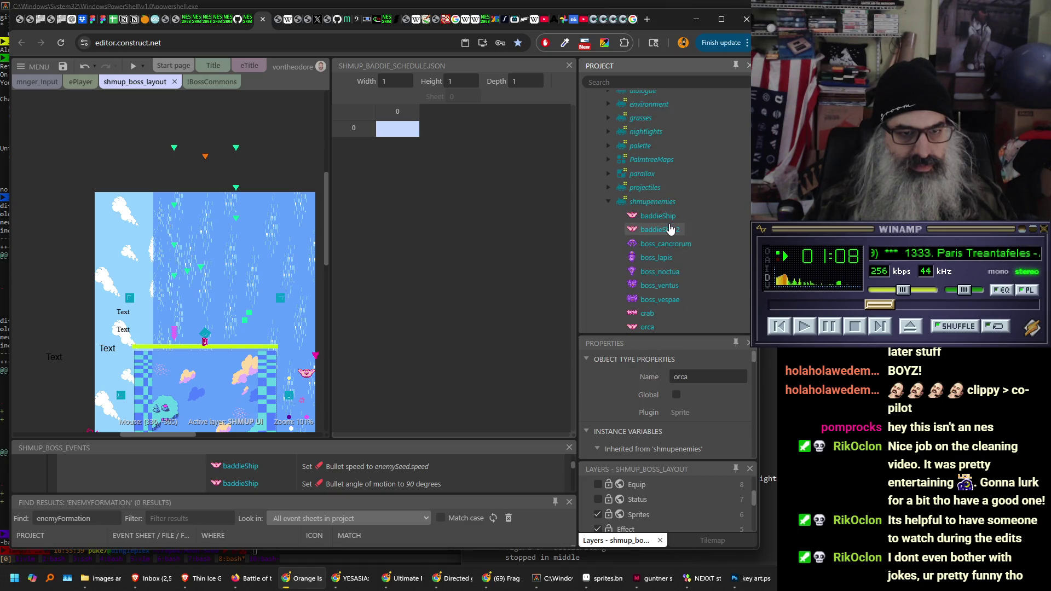
pyautogui.scroll(-3, 670, 228)
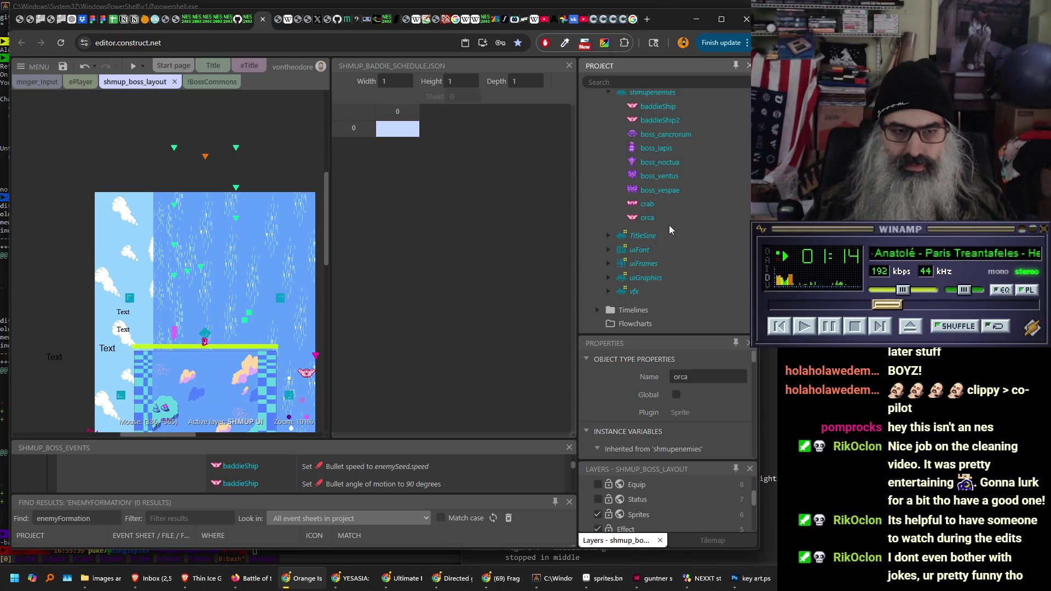
pyautogui.scroll(2, 669, 225)
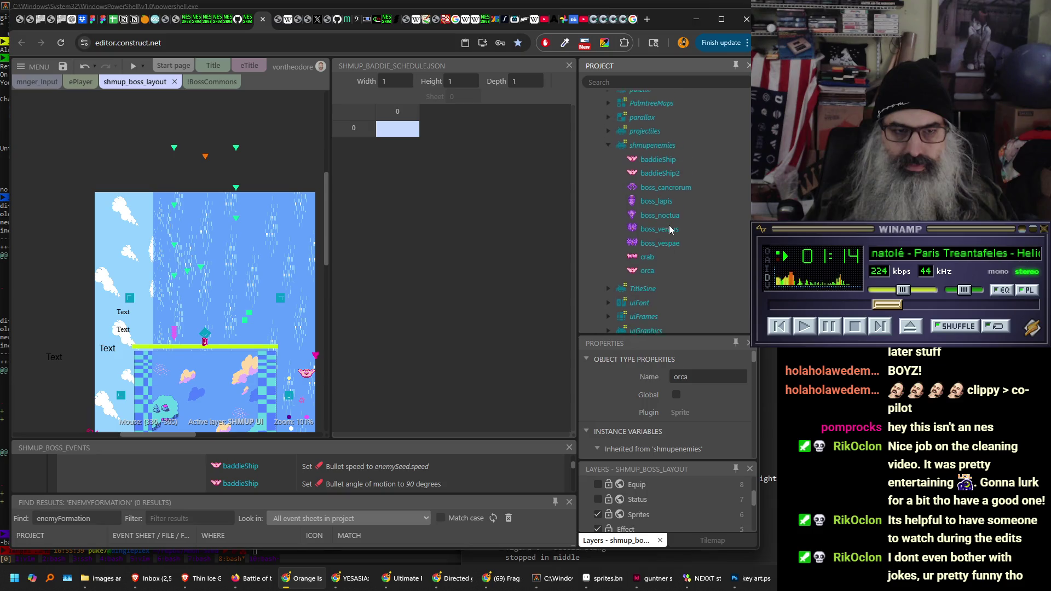
pyautogui.doubleClick(648, 259)
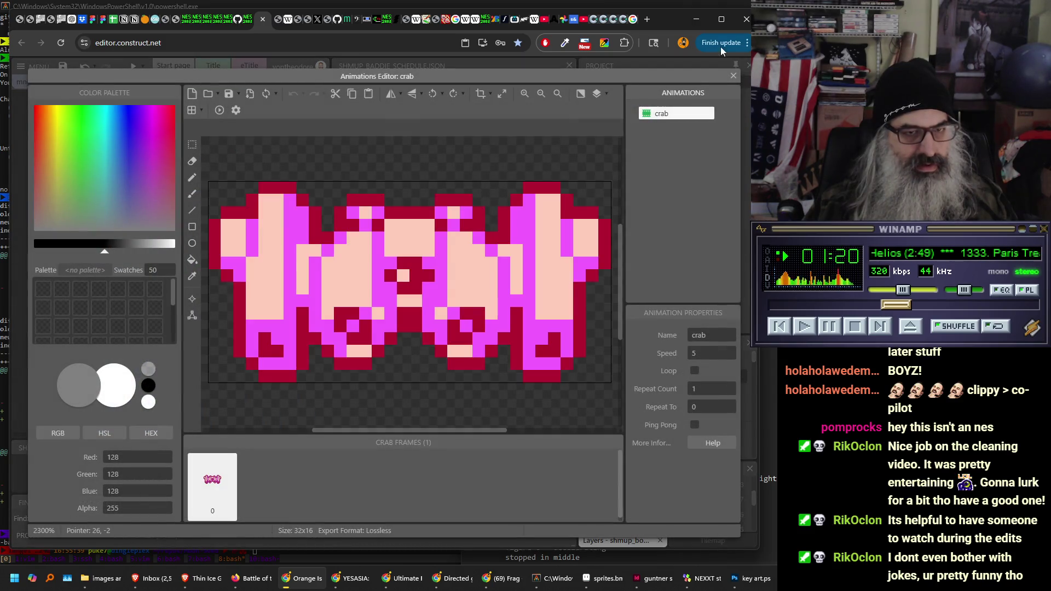
pyautogui.click(734, 76)
pyautogui.click(644, 273)
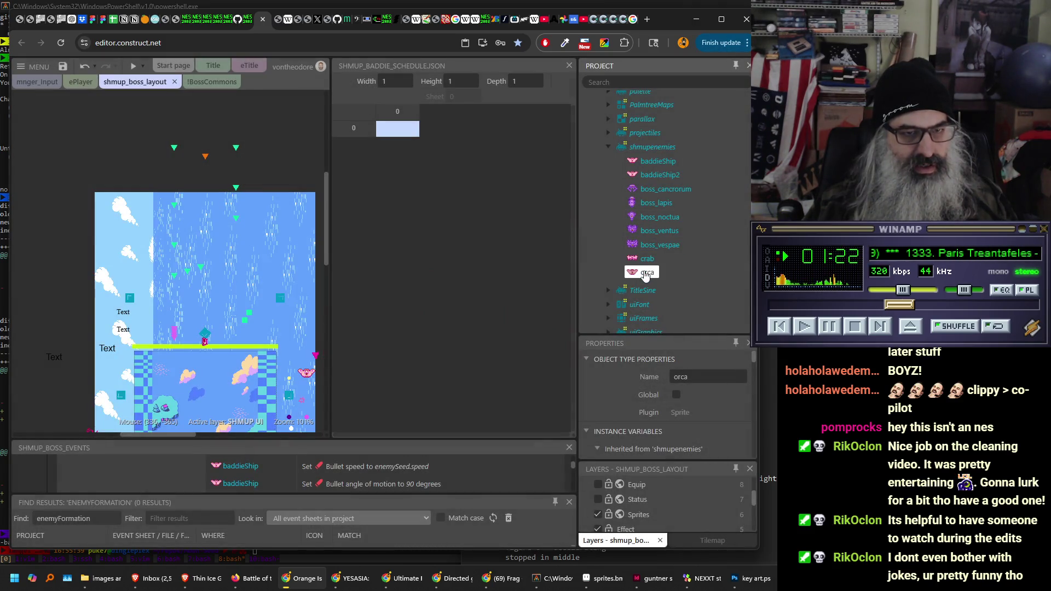
pyautogui.doubleClick(645, 273)
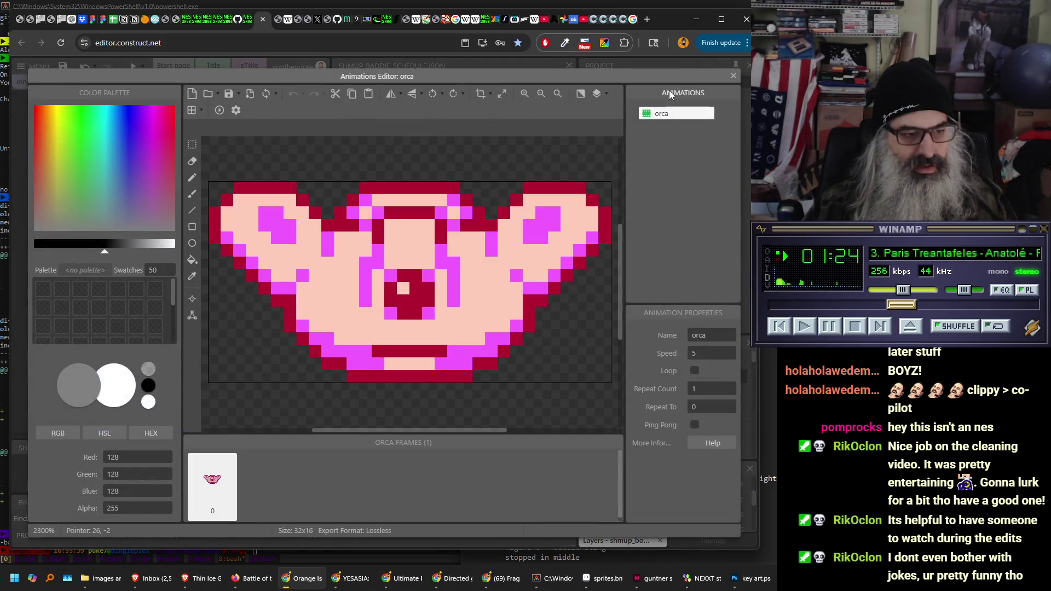
pyautogui.click(732, 75)
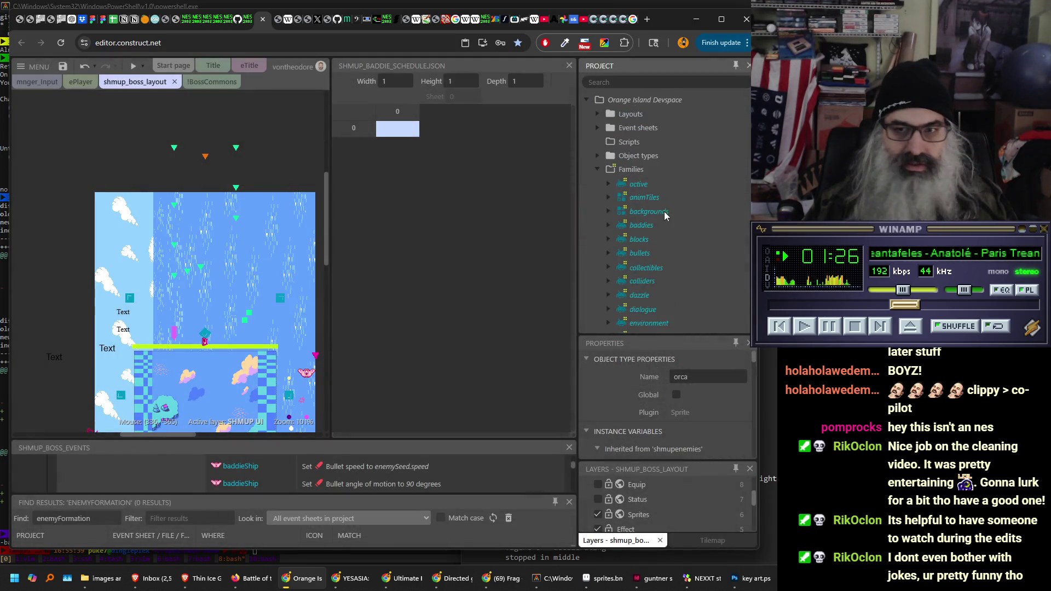
# - Clone the baddieShip2 object type into a new baddieShip3 object
pyautogui.scroll(-4, 668, 211)
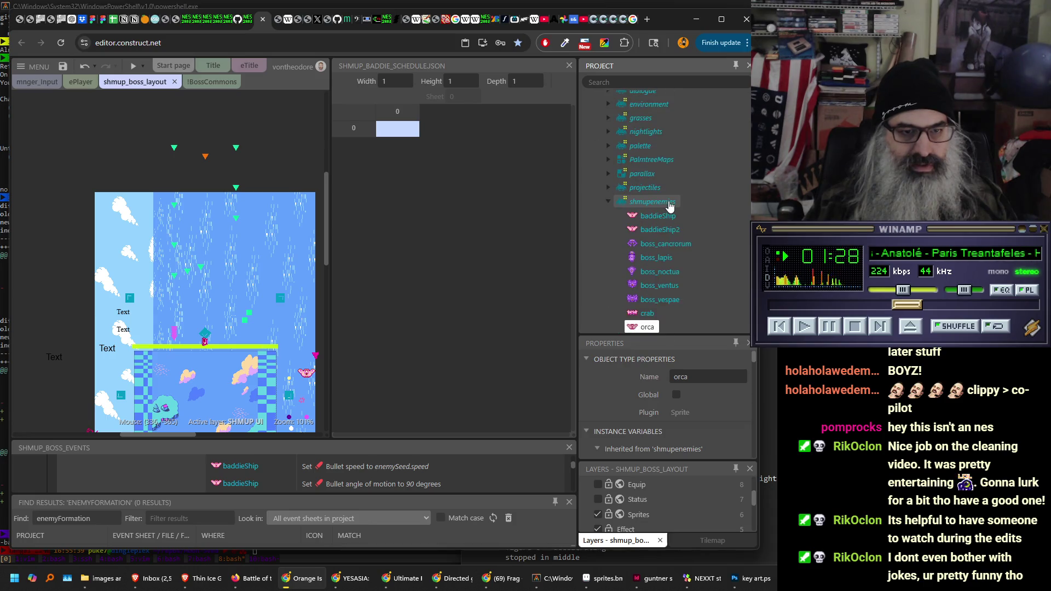
pyautogui.scroll(10, 668, 205)
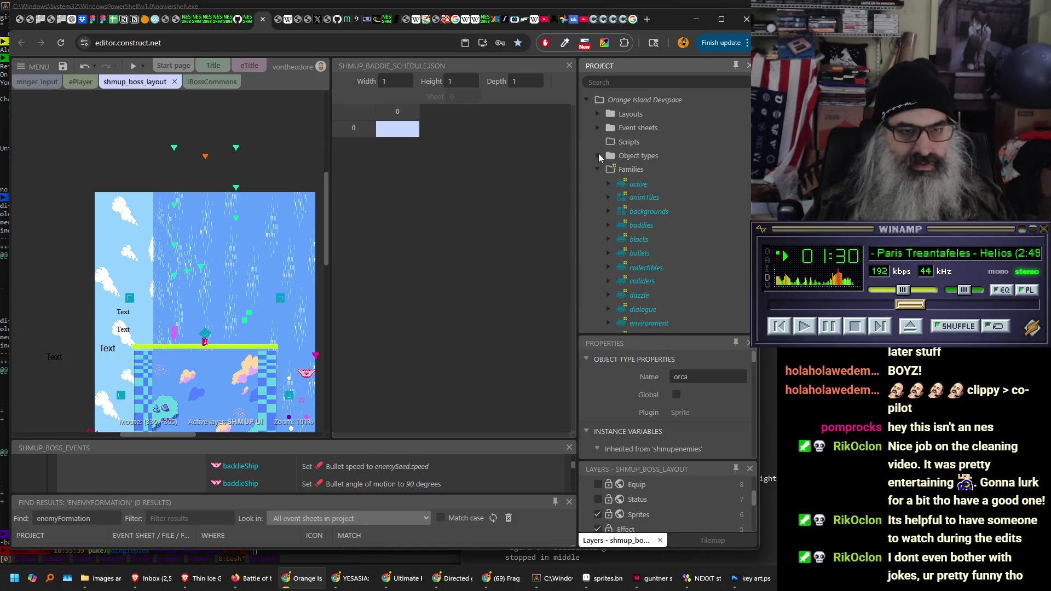
pyautogui.scroll(-2, 673, 170)
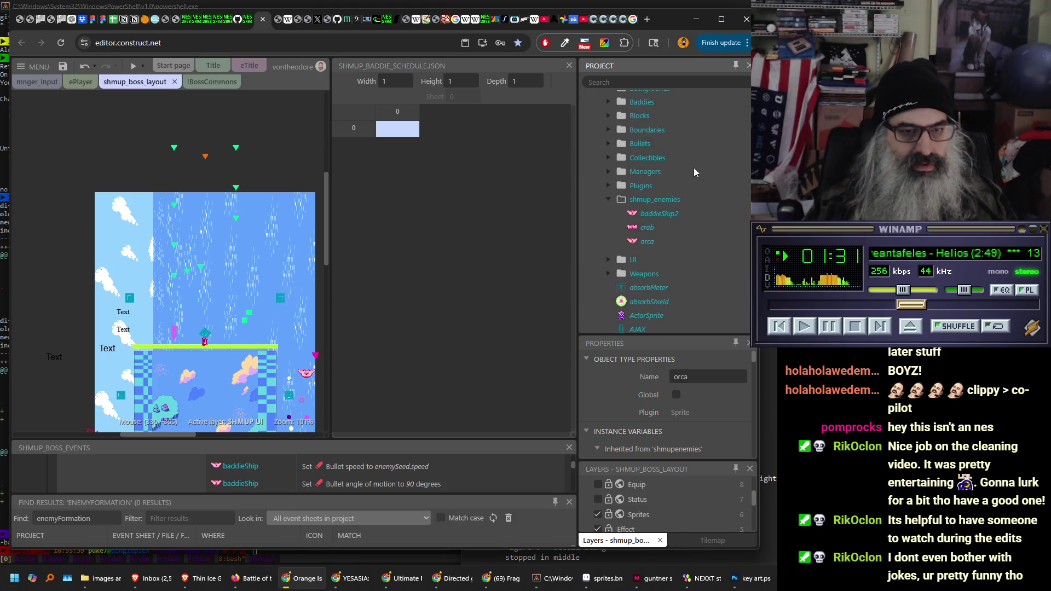
pyautogui.click(661, 214)
pyautogui.rightClick(661, 214)
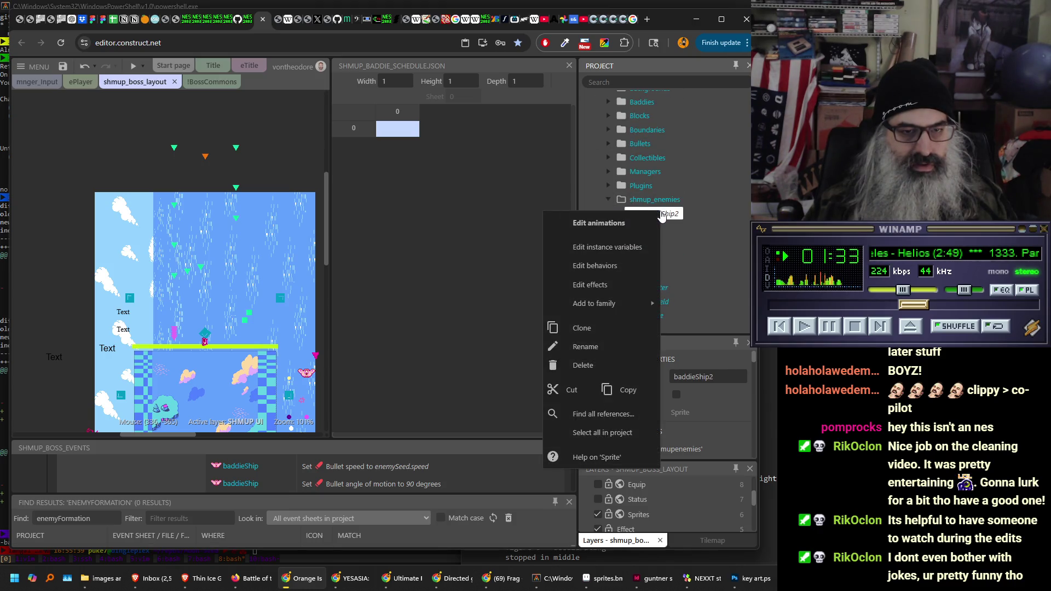
pyautogui.click(634, 328)
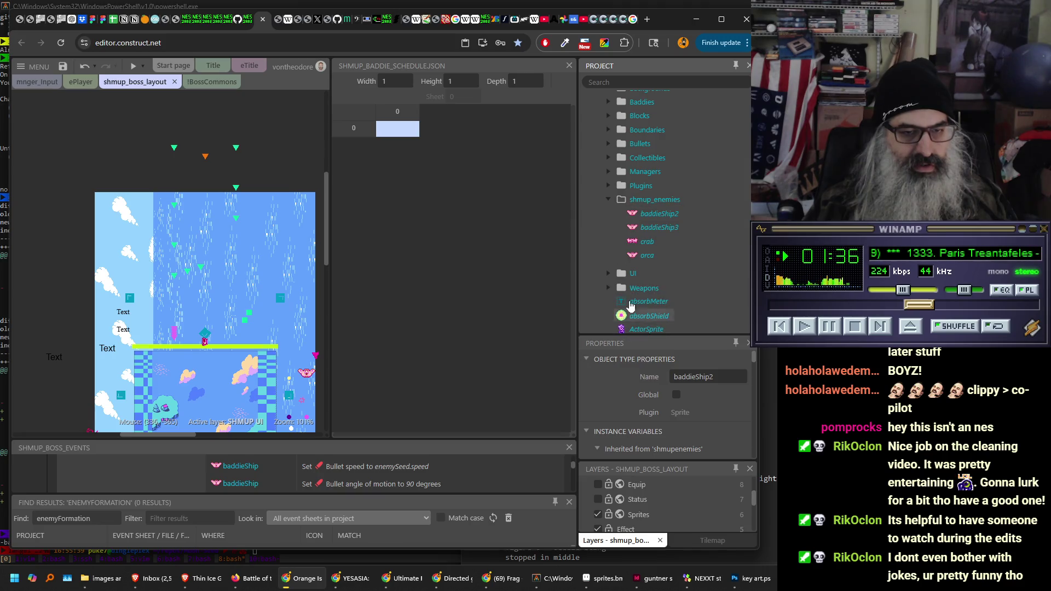
# - Delete the orca, crab, mantae, arachne, oculus and moai animations from baddieShip3, keeping only stinger
pyautogui.doubleClick(659, 227)
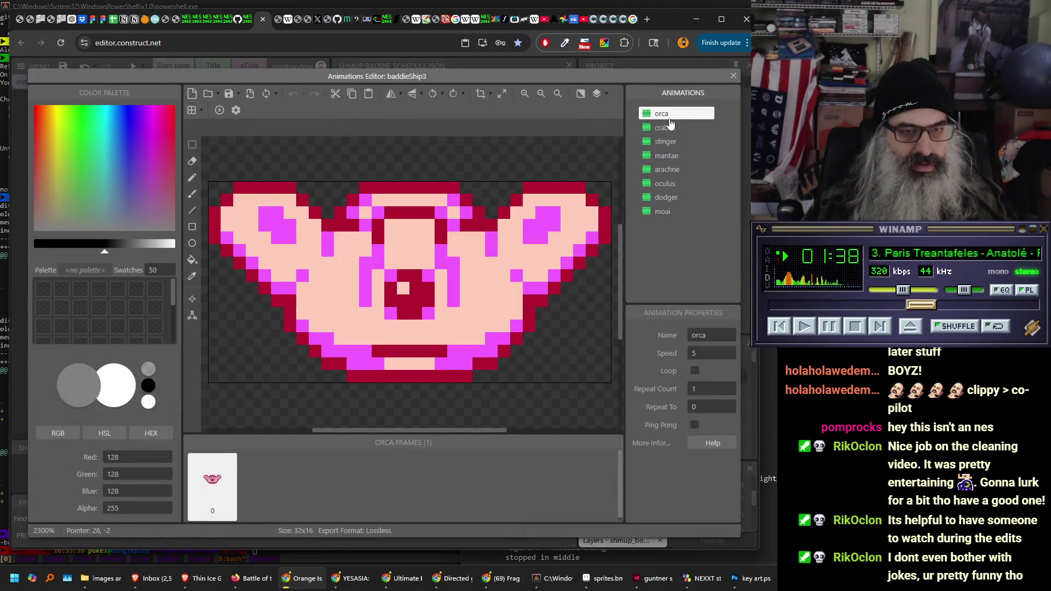
pyautogui.click(669, 115)
pyautogui.press('Delete')
pyautogui.press('Delete')
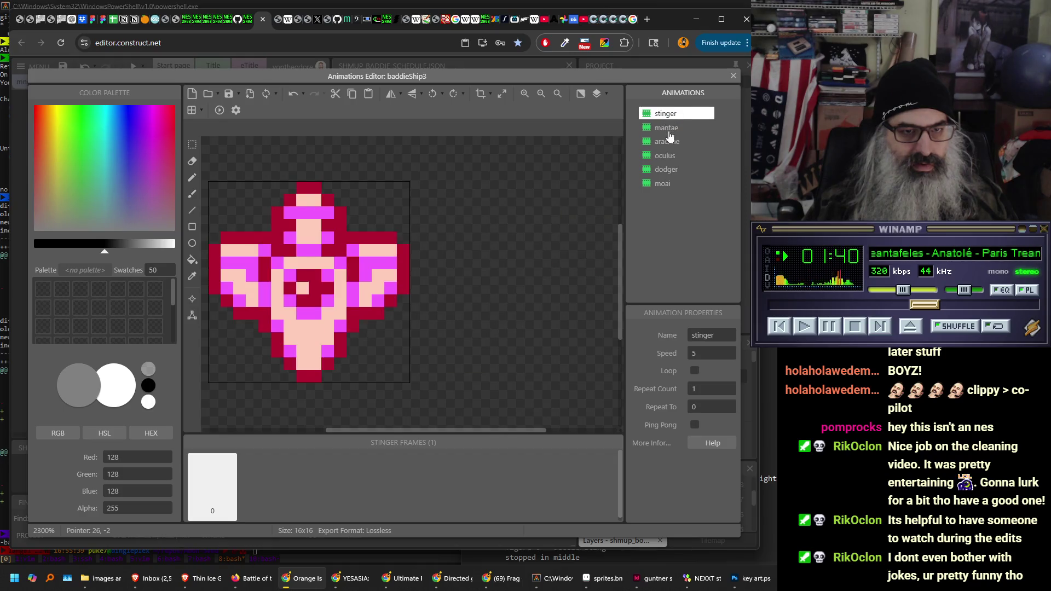
pyautogui.click(669, 127)
pyautogui.press('Delete')
pyautogui.click(670, 129)
pyautogui.press('Delete')
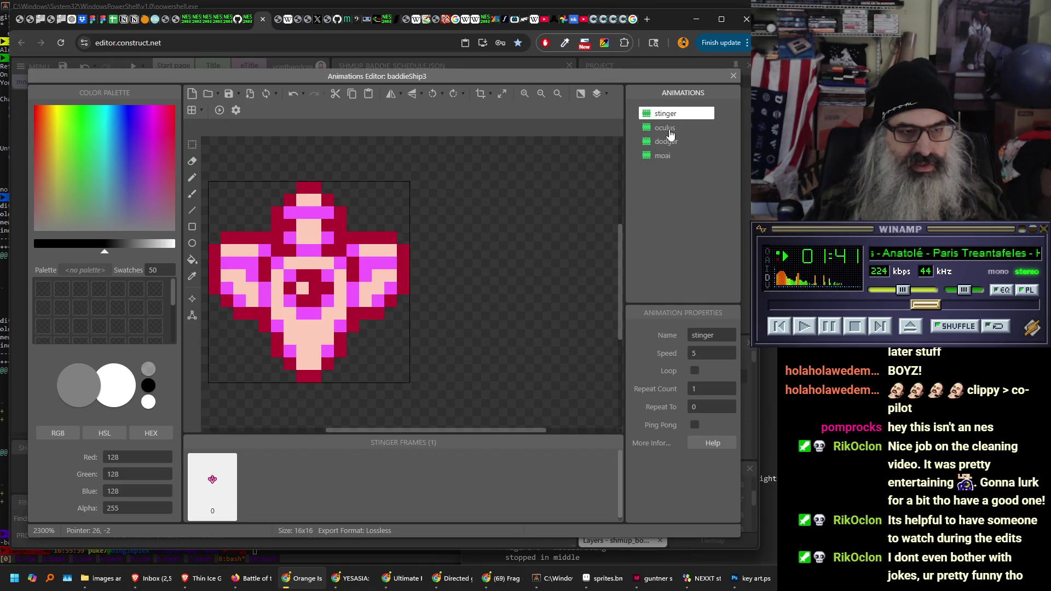
pyautogui.click(669, 130)
pyautogui.press('Delete')
pyautogui.press('Delete')
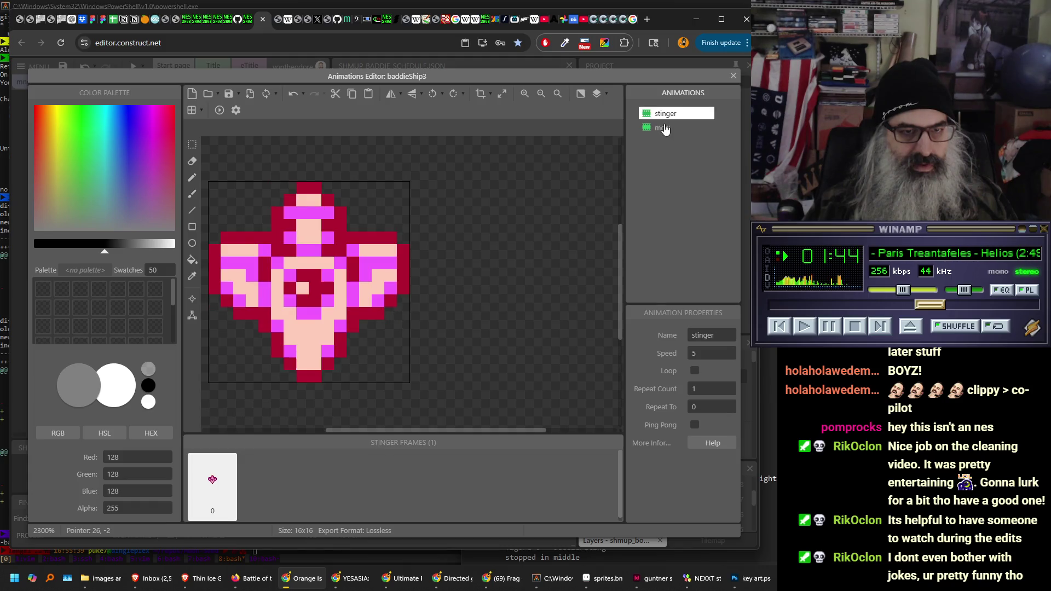
pyautogui.click(662, 128)
pyautogui.press('Delete')
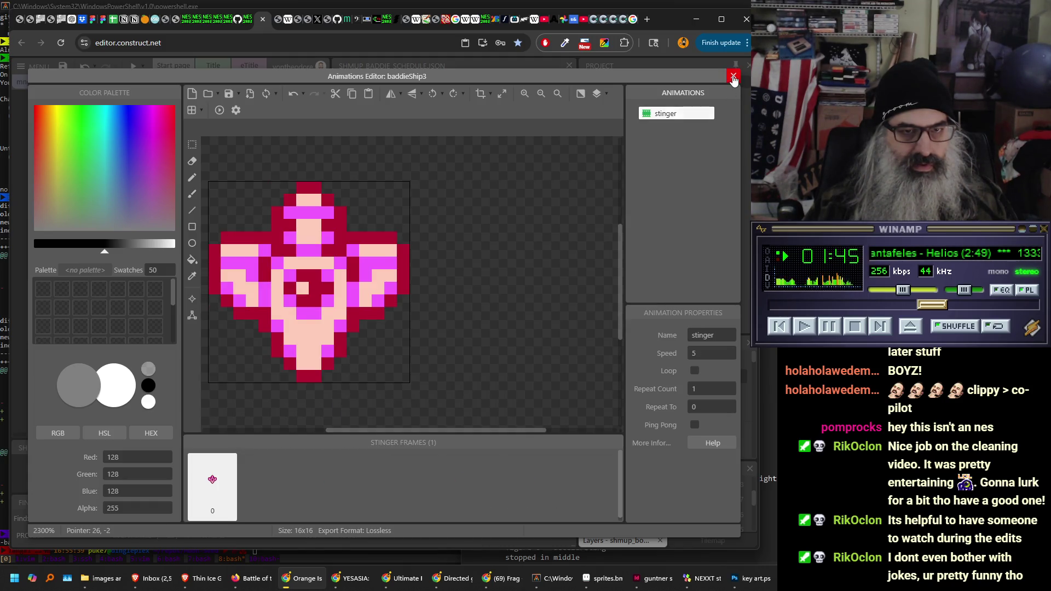
pyautogui.click(733, 77)
# - Rename baddieShip3 to 'stinger'
pyautogui.rightClick(666, 228)
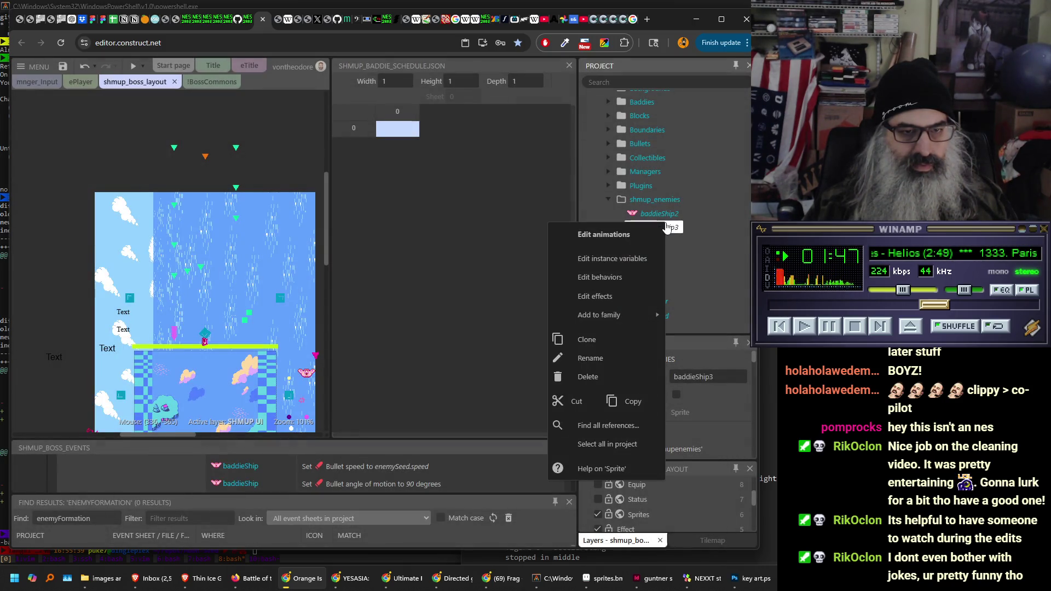
pyautogui.click(621, 361)
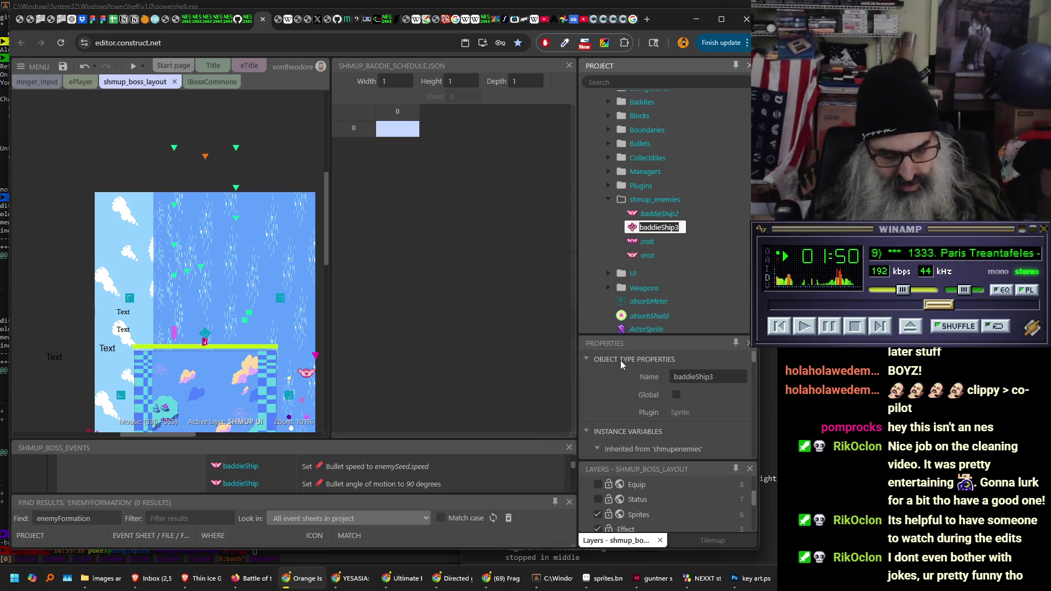
pyautogui.write('stin')
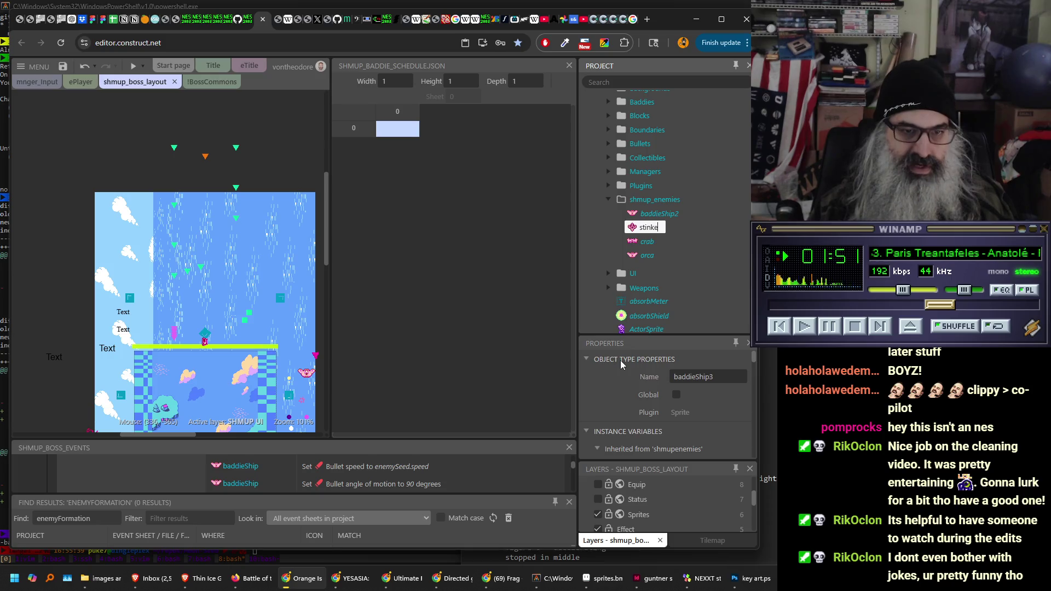
pyautogui.write('ger')
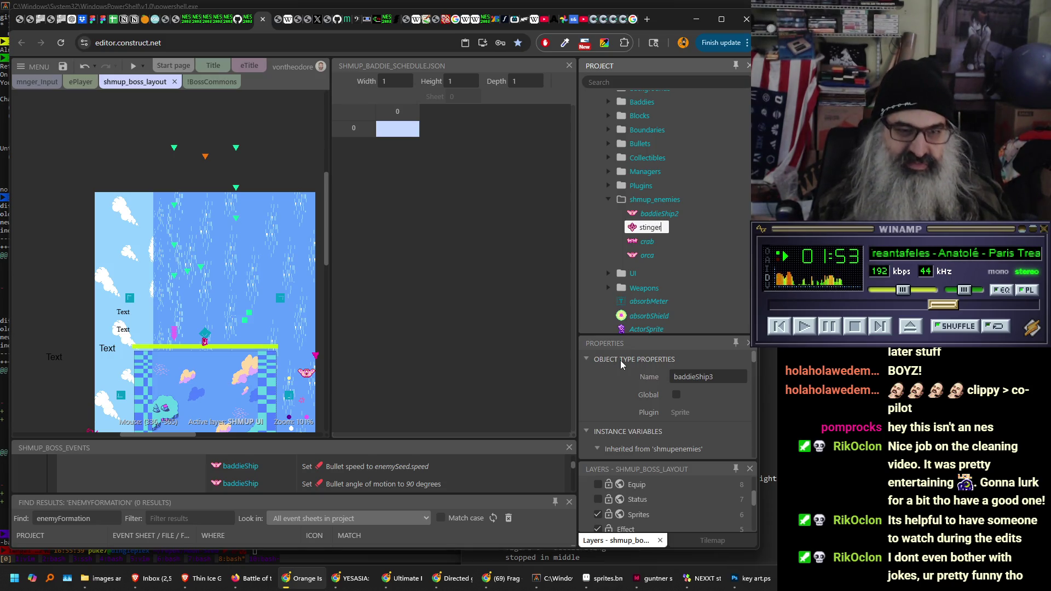
pyautogui.press('Return')
pyautogui.click(661, 214)
# - Clone baddieShip2 and delete every animation from the copy except oculus
pyautogui.rightClick(662, 214)
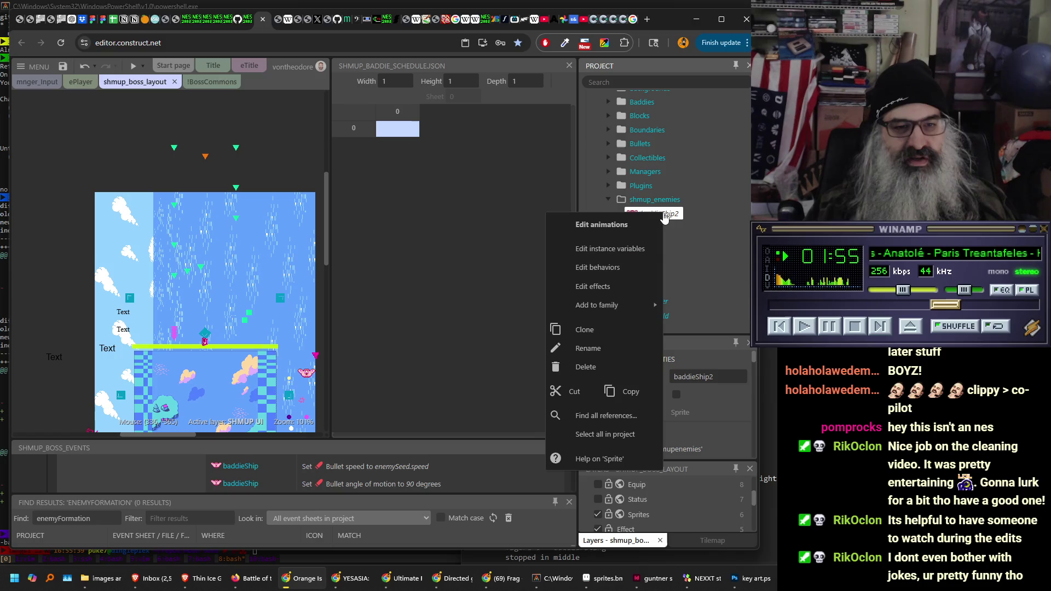
pyautogui.click(619, 331)
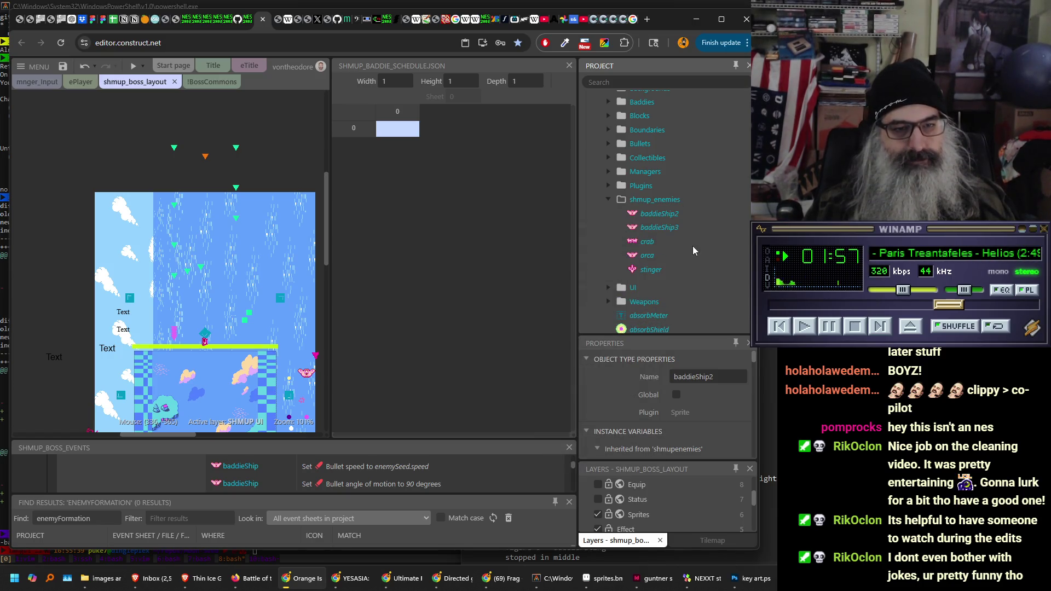
pyautogui.doubleClick(665, 225)
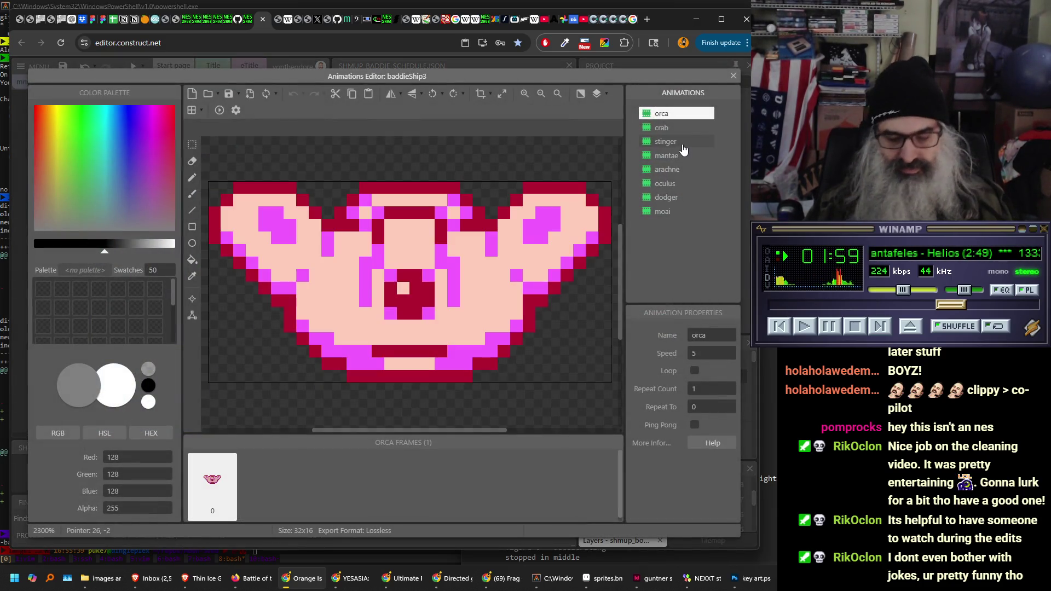
pyautogui.press('Delete')
pyautogui.press('Delete')
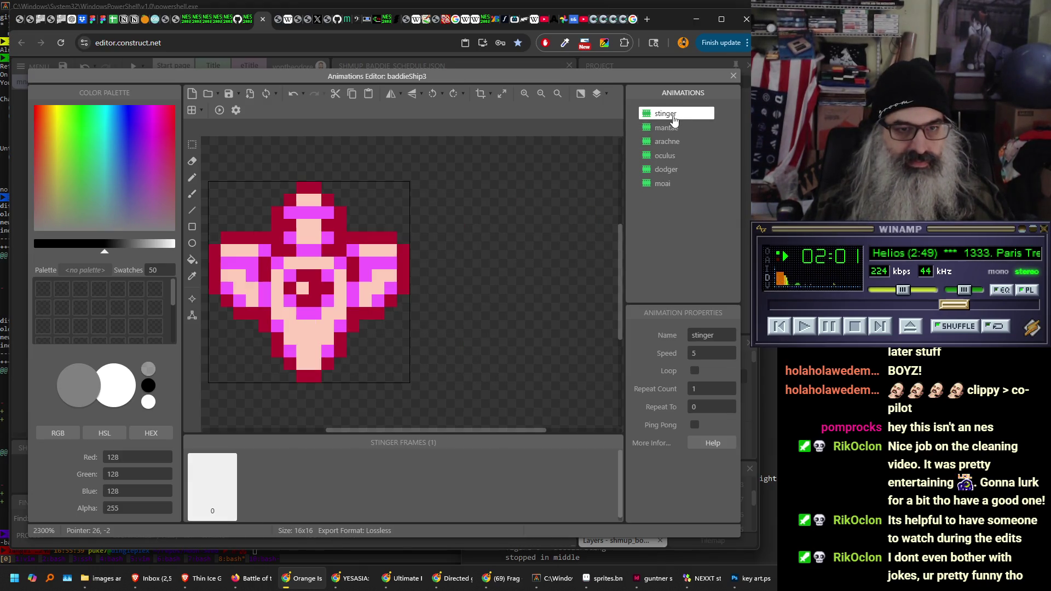
pyautogui.click(673, 130)
pyautogui.press('Delete')
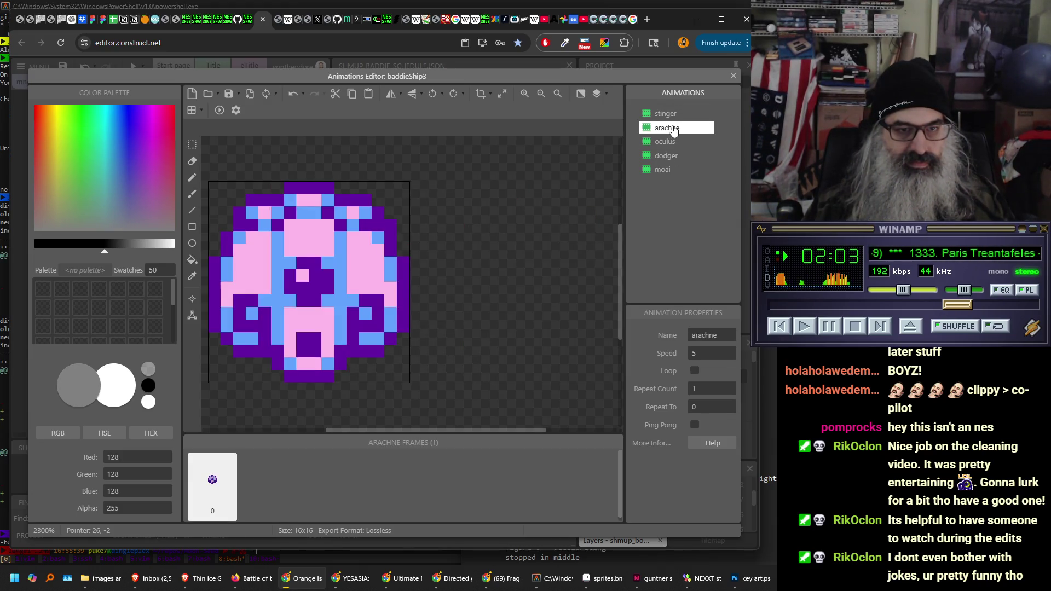
pyautogui.press('Delete')
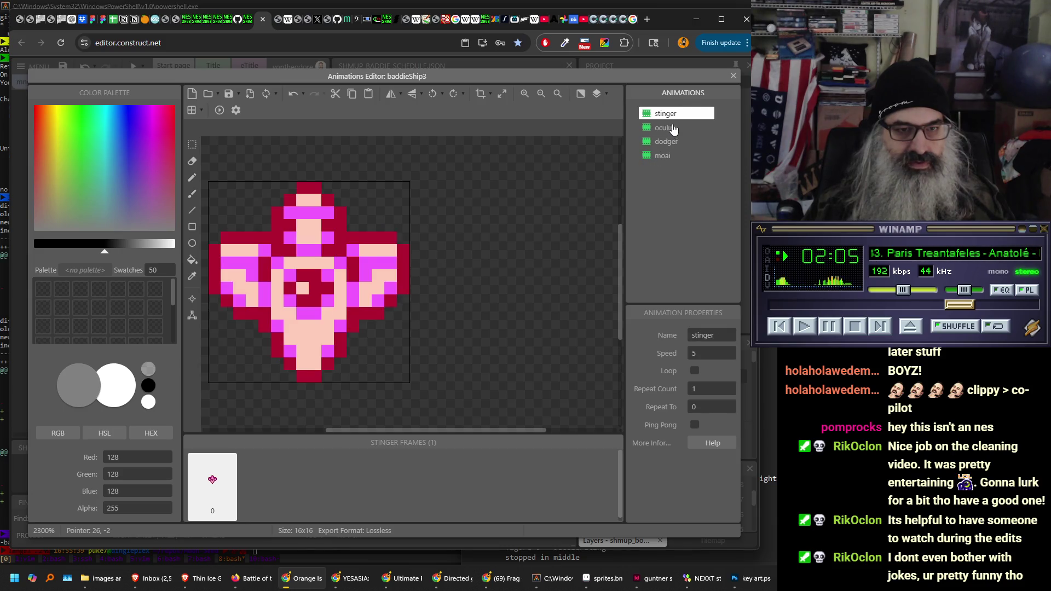
pyautogui.press('Delete')
pyautogui.click(670, 129)
pyautogui.press('Delete')
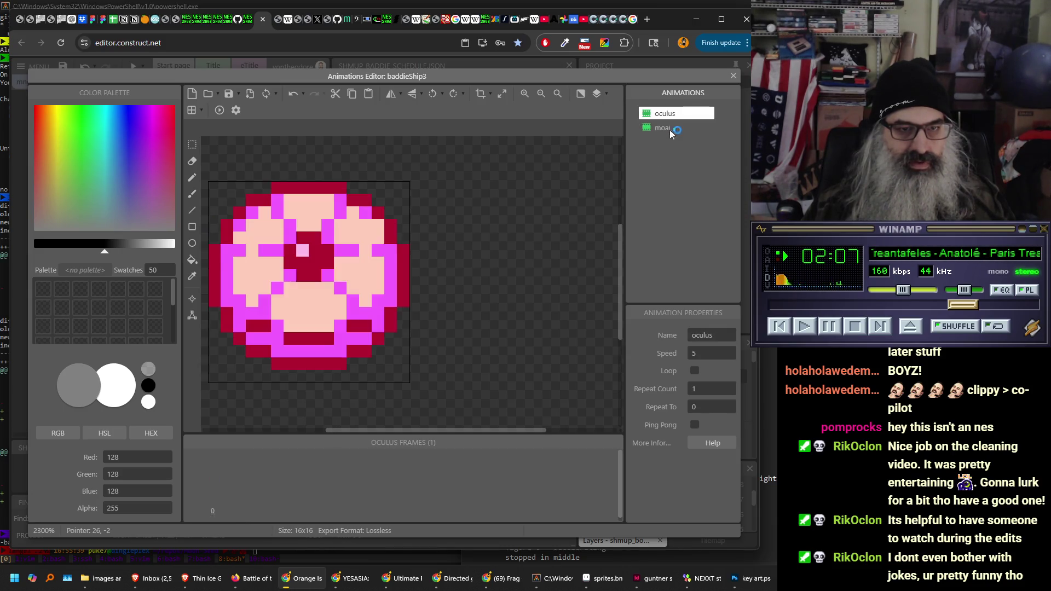
pyautogui.click(666, 129)
pyautogui.press('Delete')
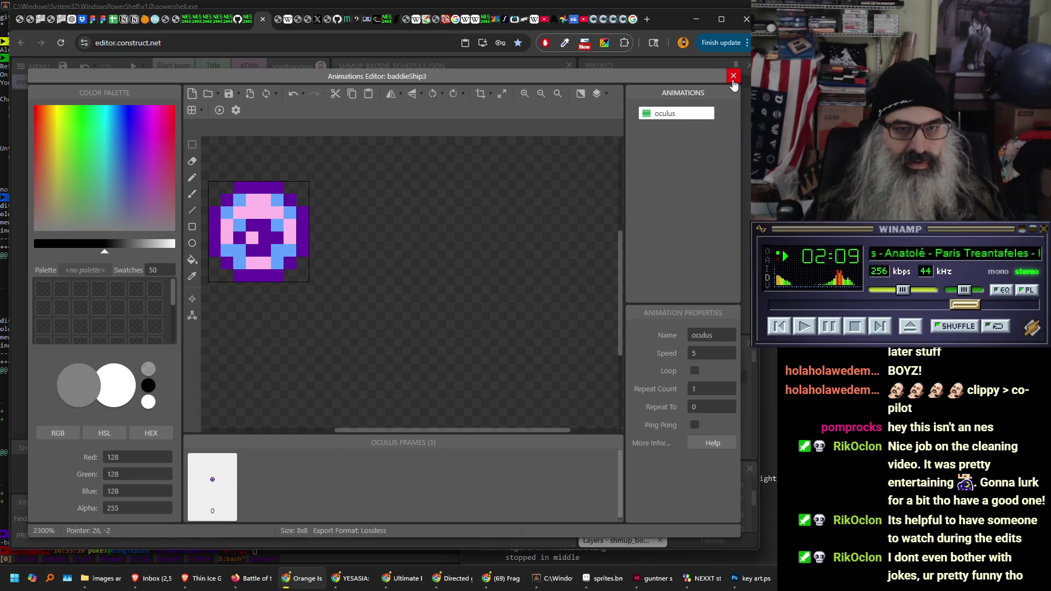
pyautogui.click(733, 79)
# - Rename the baddieShip3 copy to 'oculus'
pyautogui.rightClick(670, 231)
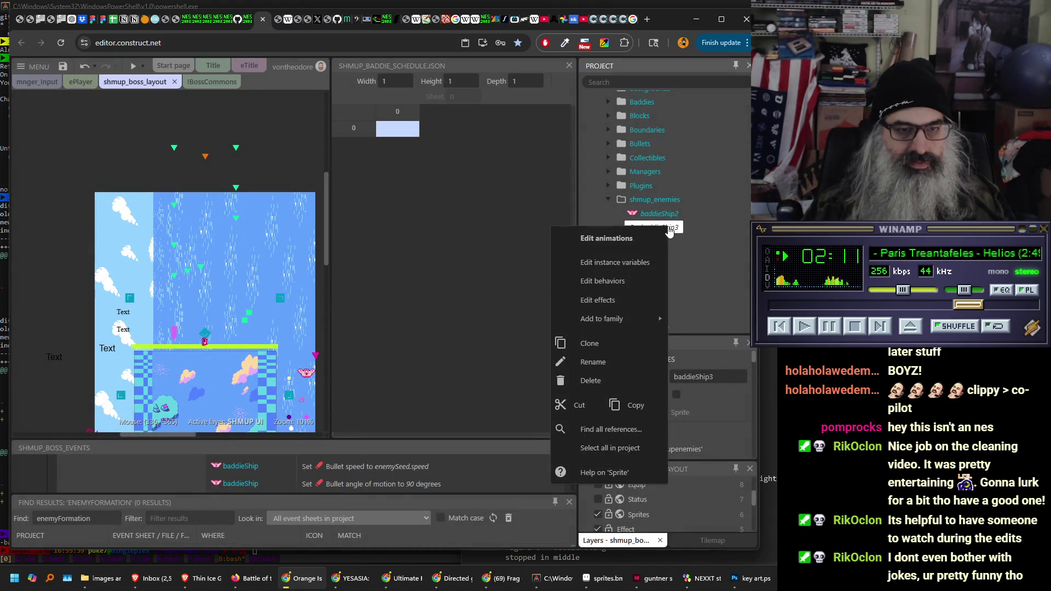
pyautogui.click(630, 360)
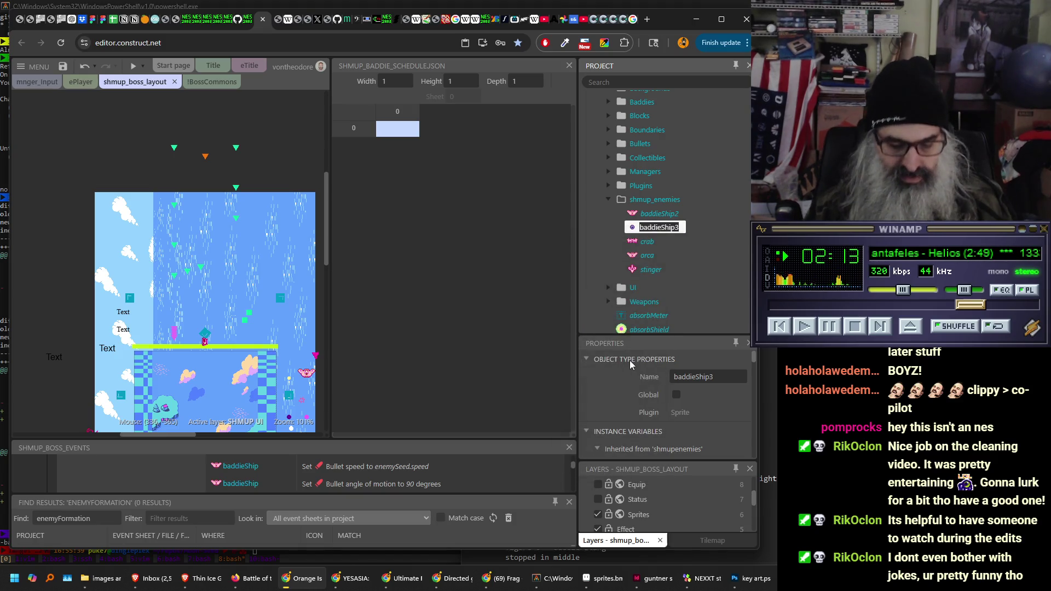
pyautogui.write('oculus')
pyautogui.press('Return')
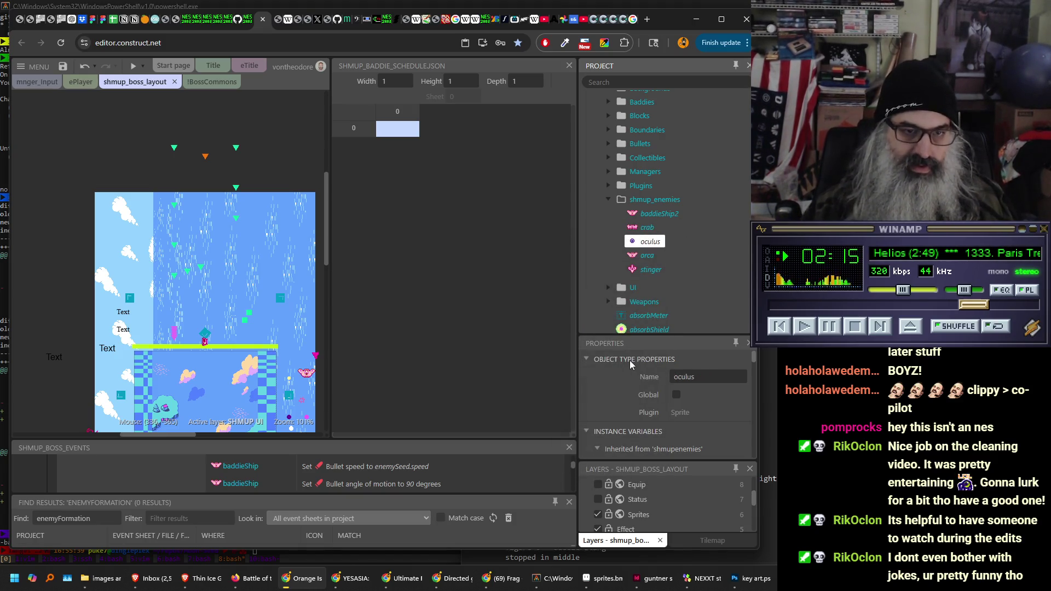
# - Strip baddieShip3 down to its mantae animation, deleting orca, crab, stinger, dodger, moai, oculus and arachne
pyautogui.rightClick(649, 200)
pyautogui.rightClick(636, 219)
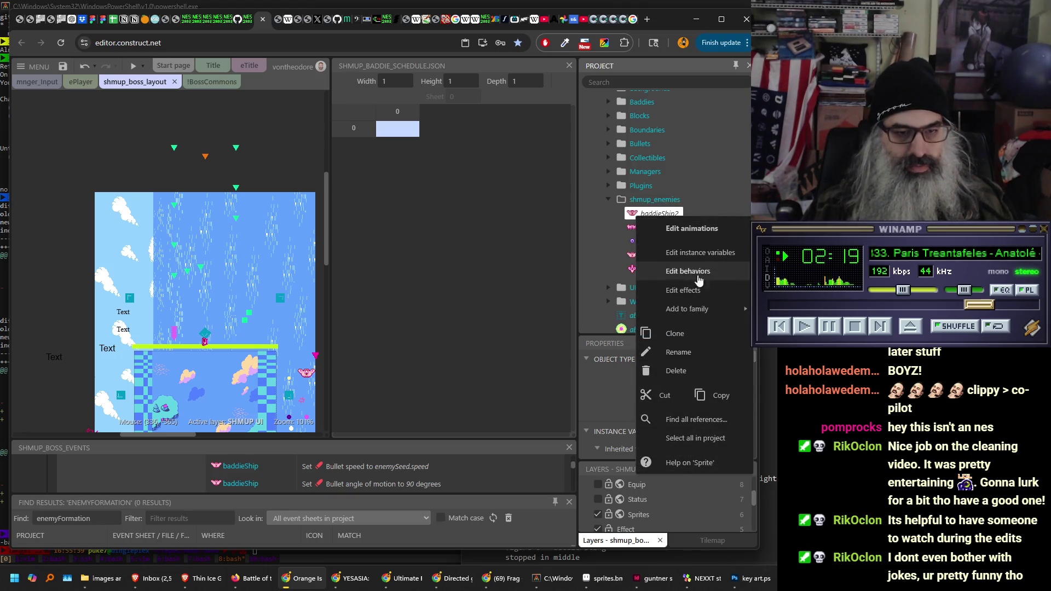
pyautogui.press('Escape')
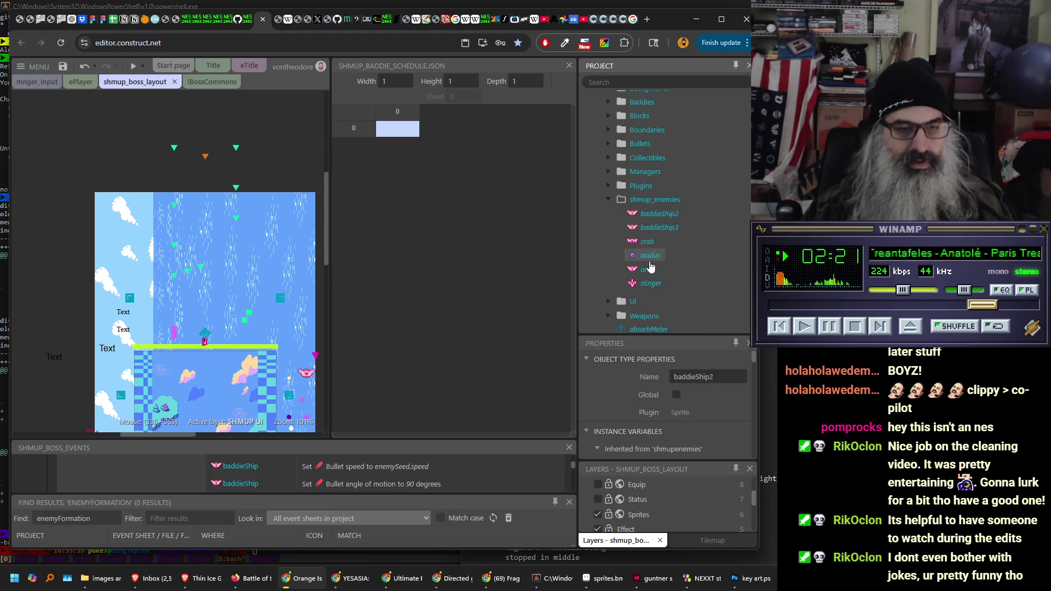
pyautogui.doubleClick(656, 227)
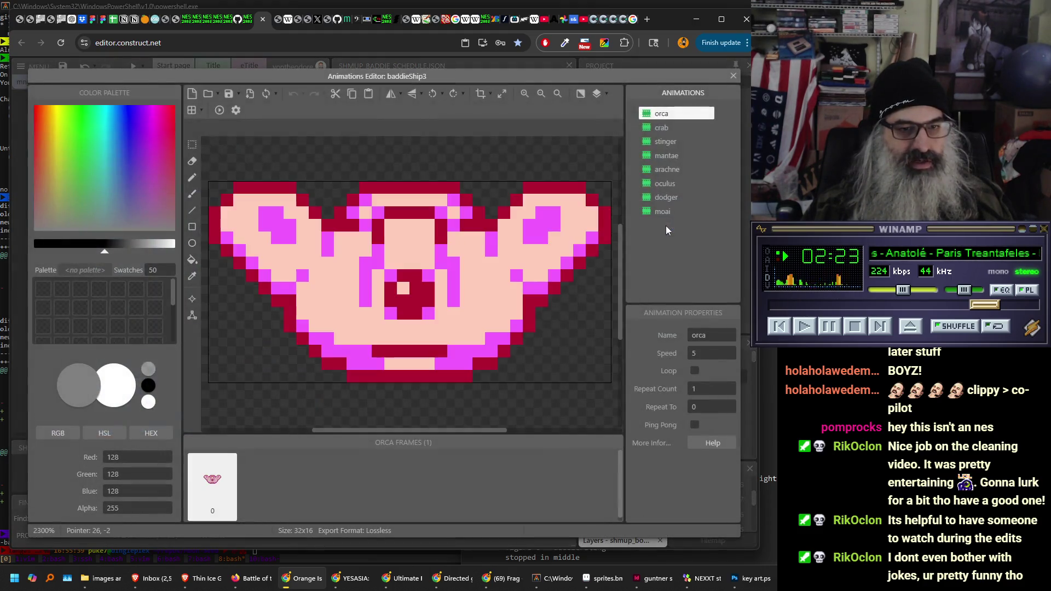
pyautogui.press('Delete')
pyautogui.press('Delete')
pyautogui.press('Delete')
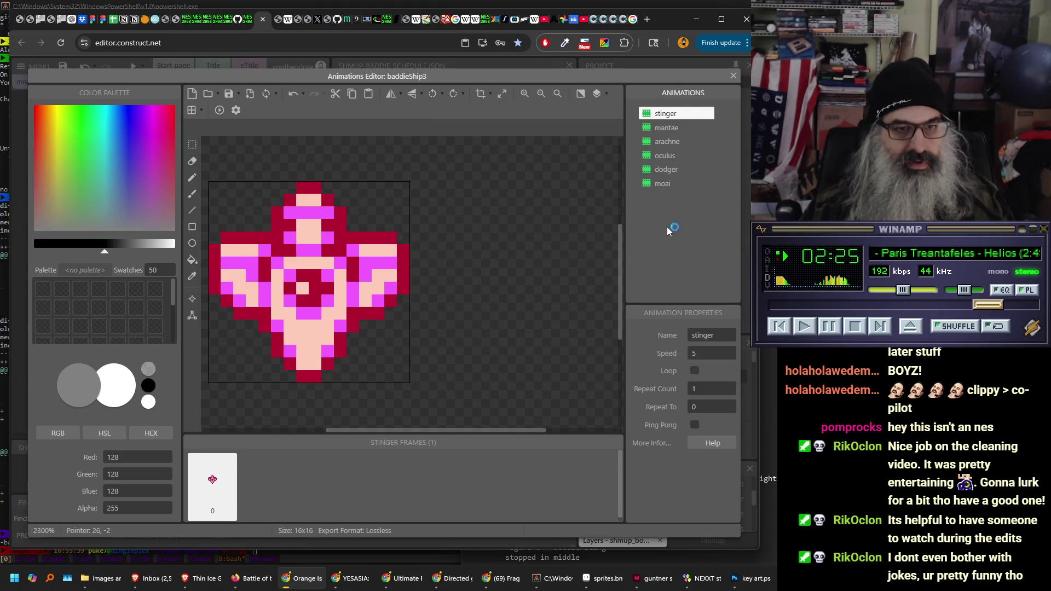
pyautogui.click(664, 170)
pyautogui.press('Delete')
pyautogui.click(665, 157)
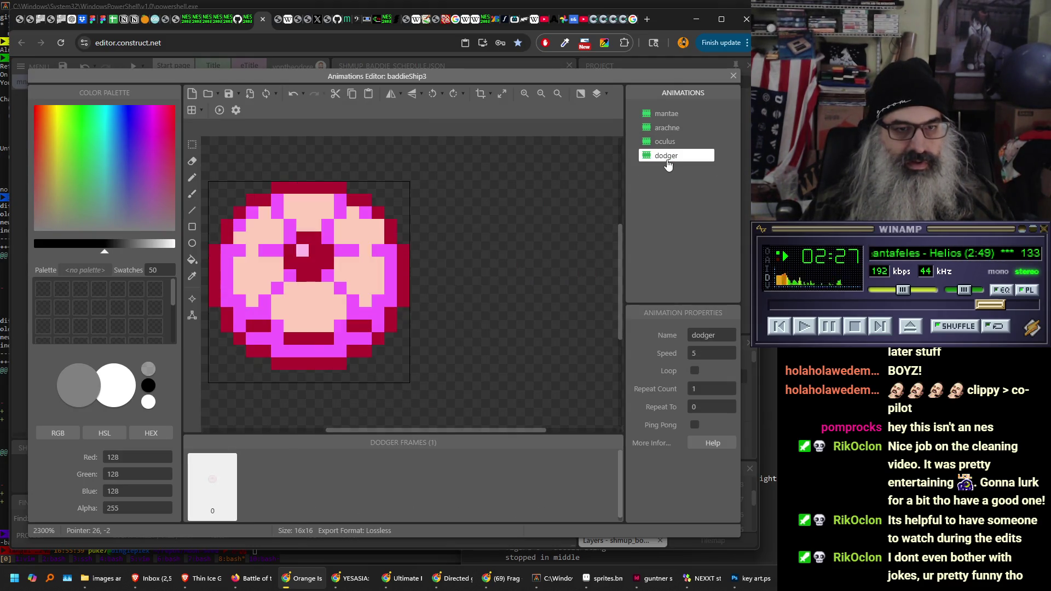
pyautogui.press('Delete')
pyautogui.click(668, 142)
pyautogui.press('Delete')
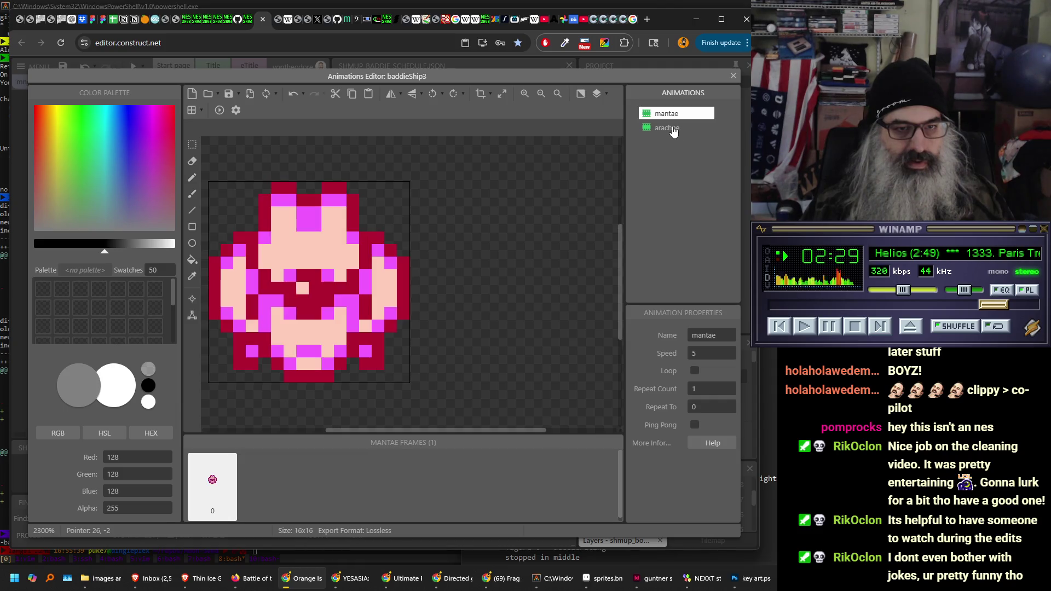
pyautogui.click(672, 127)
pyautogui.press('Delete')
pyautogui.click(733, 76)
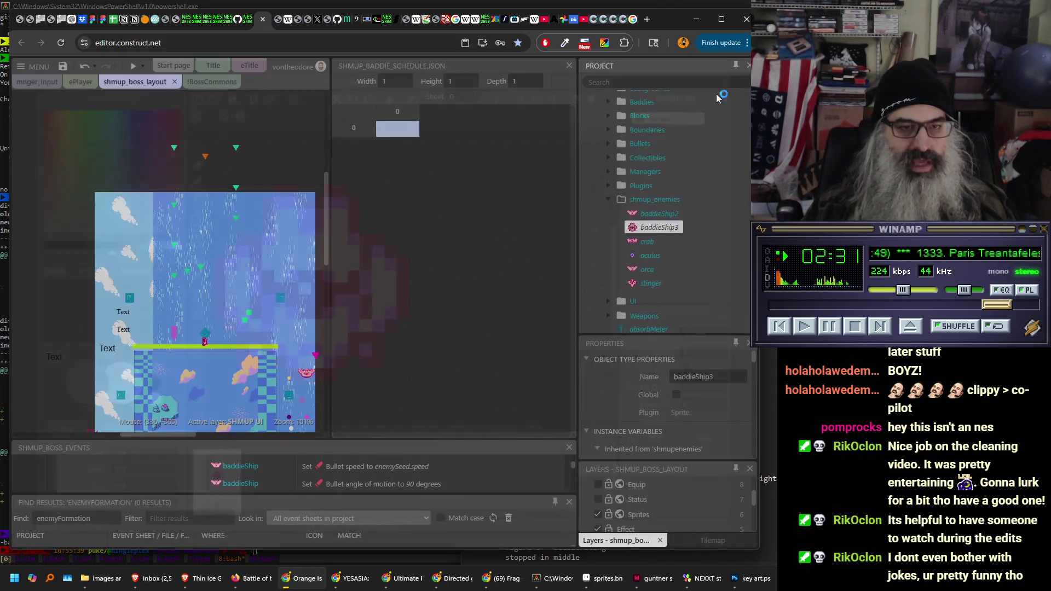
# - Rename baddieShip3 to 'mantae'
pyautogui.rightClick(672, 231)
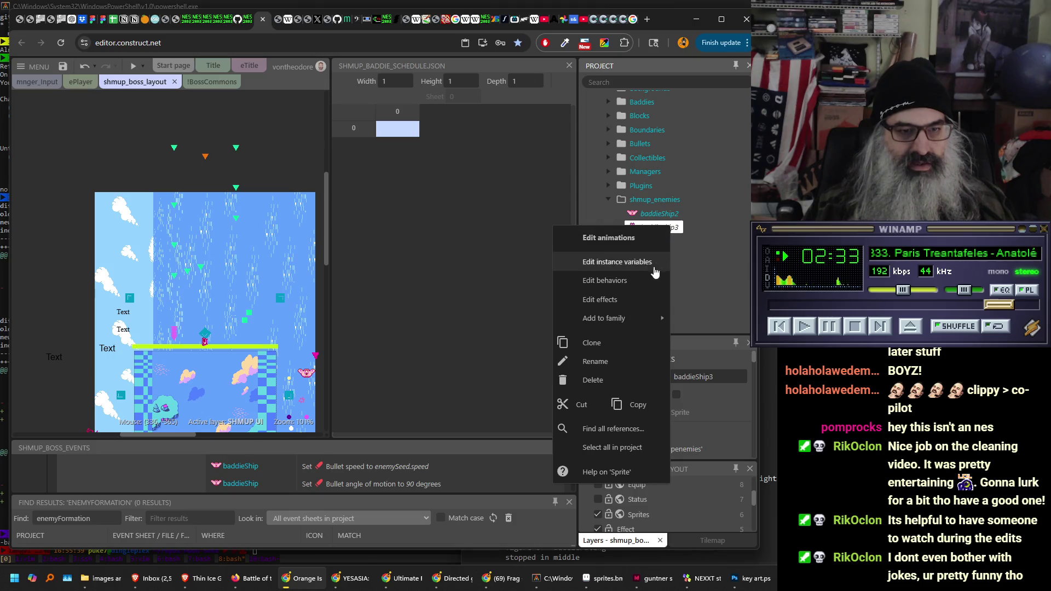
pyautogui.click(627, 360)
pyautogui.write('mantae')
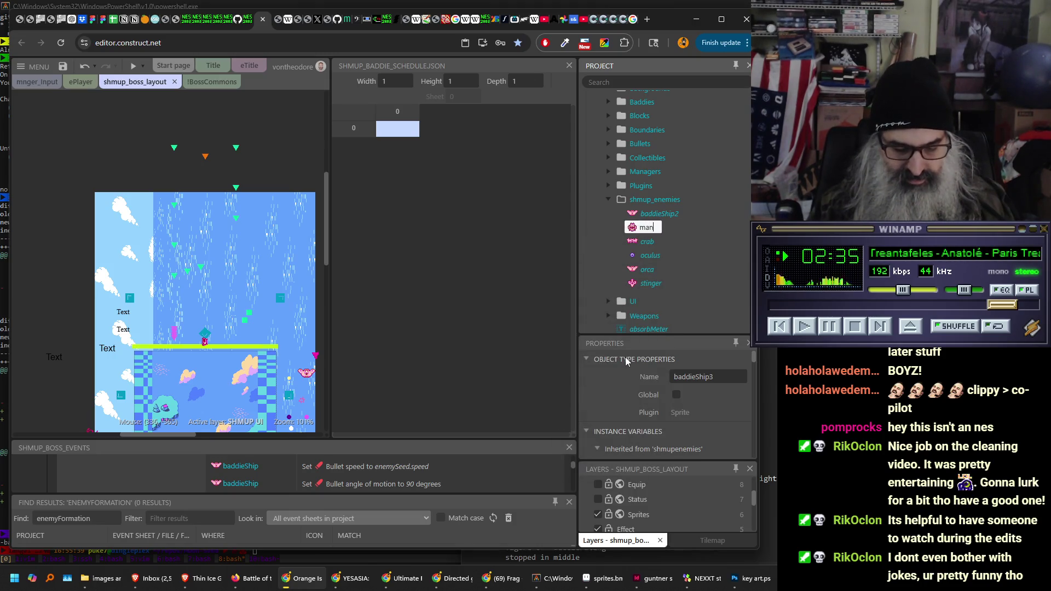
pyautogui.press('Return')
pyautogui.rightClick(645, 214)
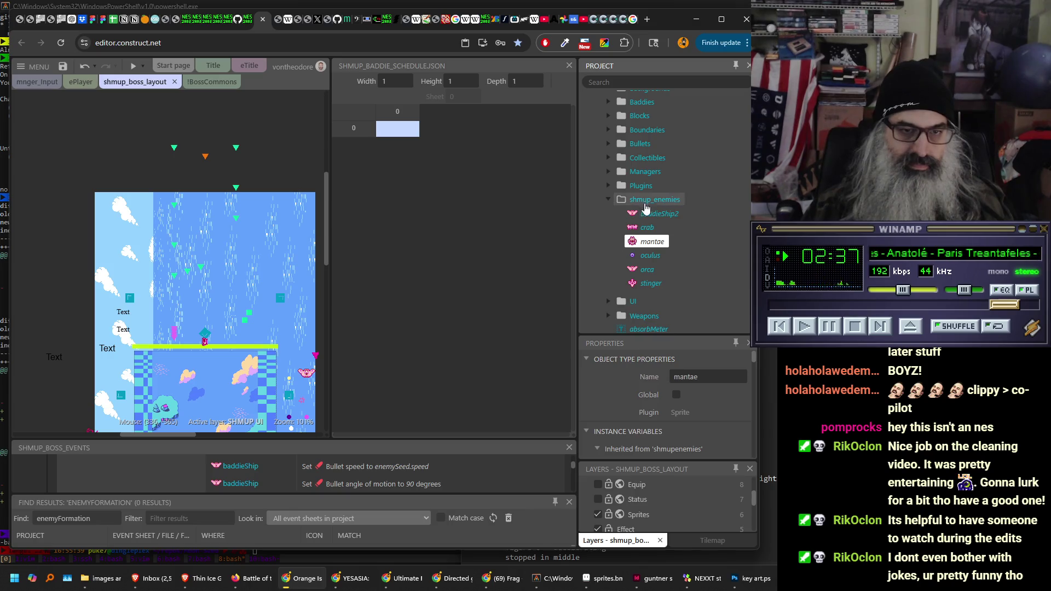
# - Clone baddieShip2 and delete every animation from the new copy except arachne
pyautogui.click(597, 333)
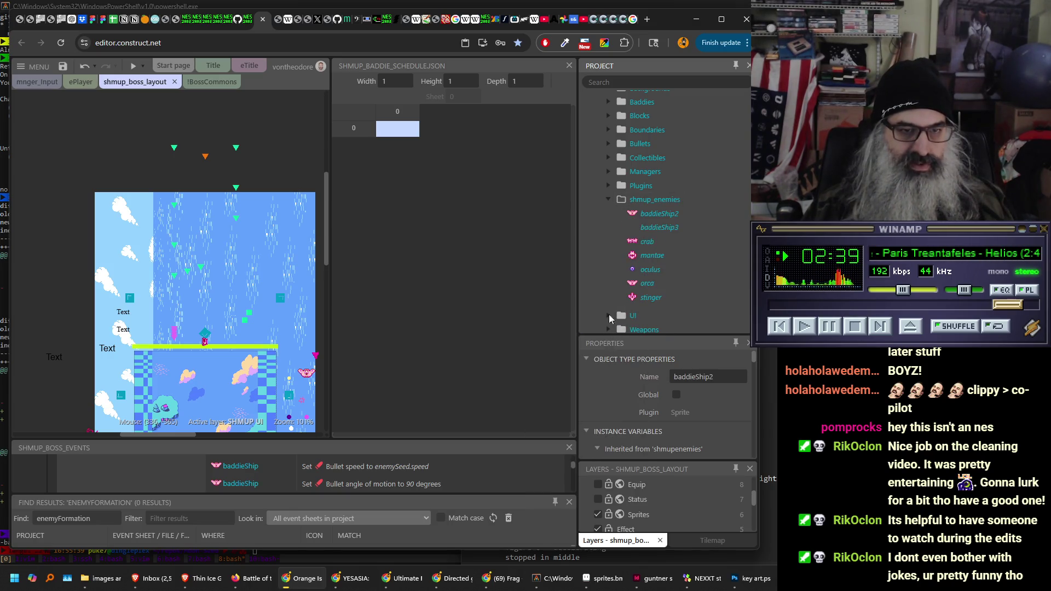
pyautogui.doubleClick(662, 230)
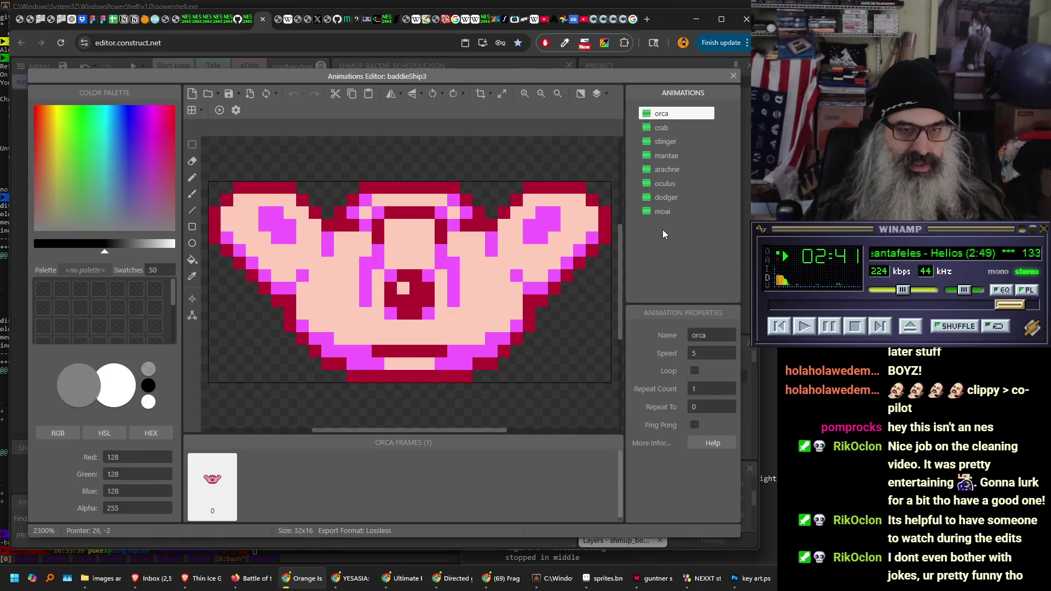
pyautogui.press('Delete')
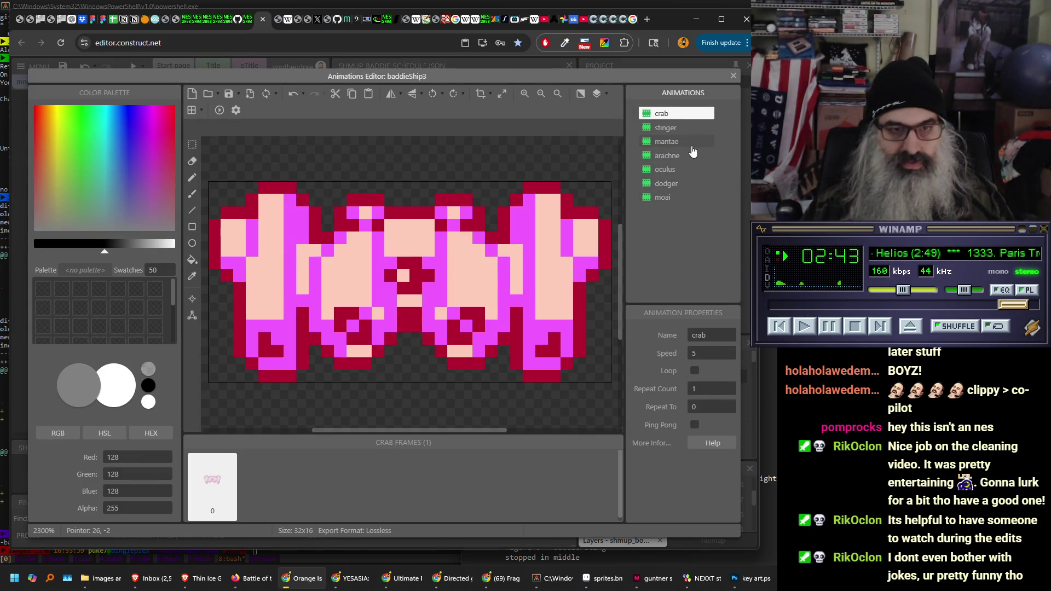
pyautogui.press('Delete')
pyautogui.press('Delete')
pyautogui.press('Delete')
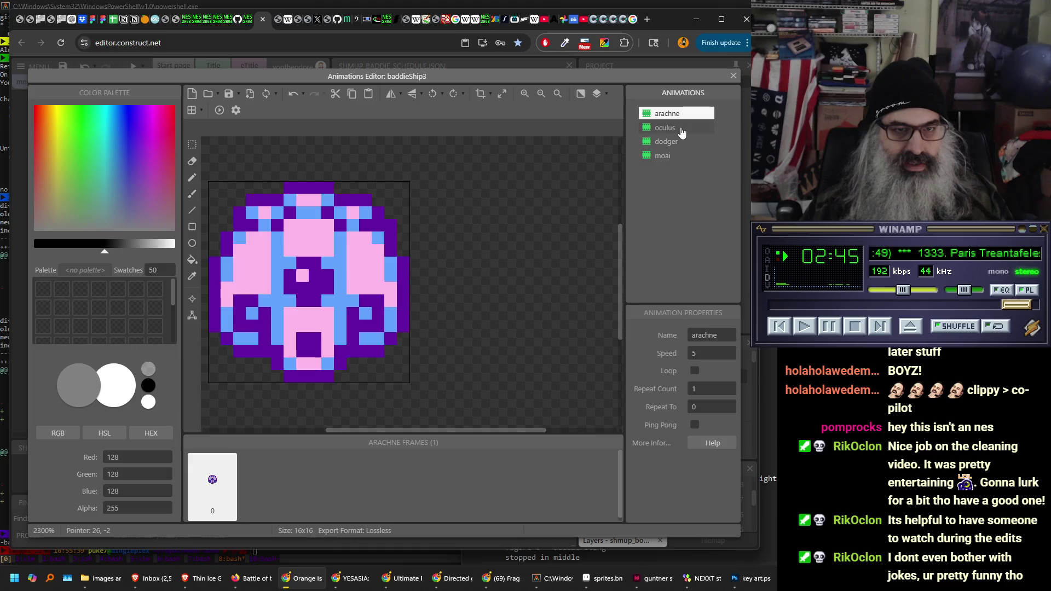
pyautogui.click(680, 129)
pyautogui.press('Delete')
pyautogui.click(680, 131)
pyautogui.press('Delete')
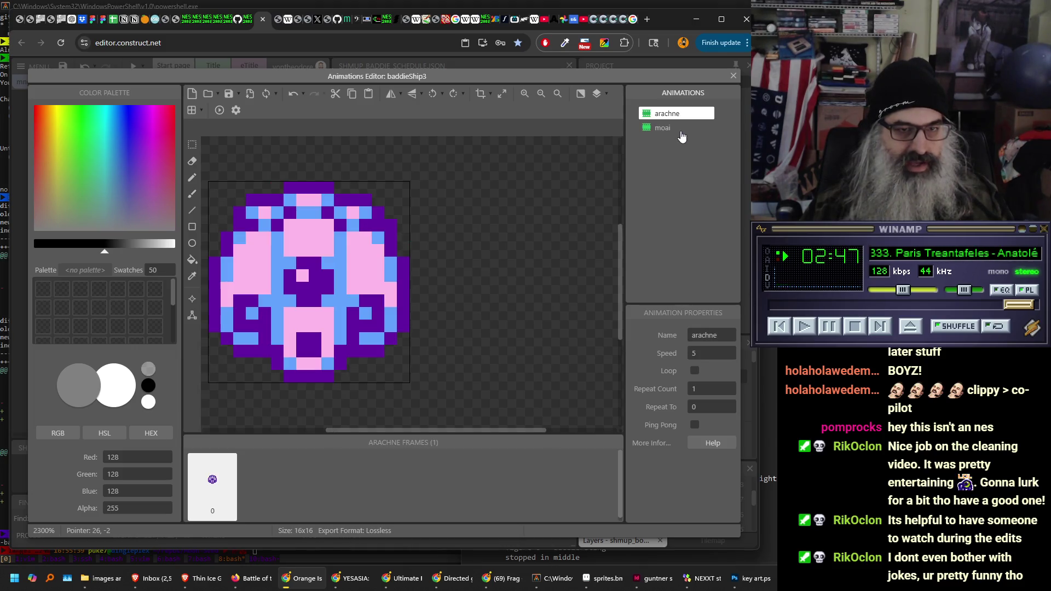
pyautogui.click(681, 129)
pyautogui.press('Delete')
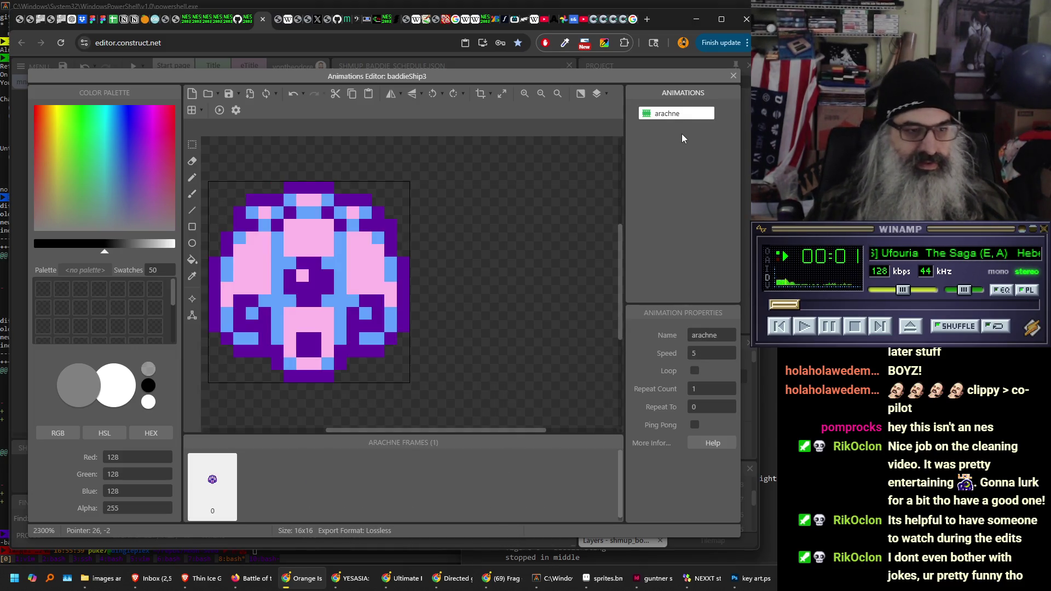
pyautogui.click(733, 78)
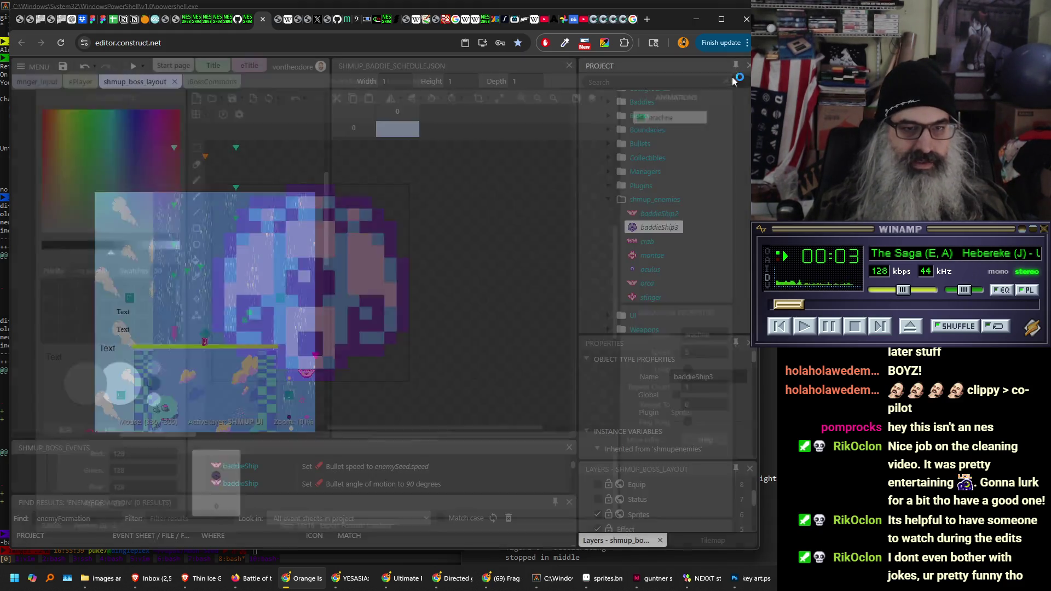
# - Rename the baddieShip3 copy to 'arachne'
pyautogui.rightClick(668, 231)
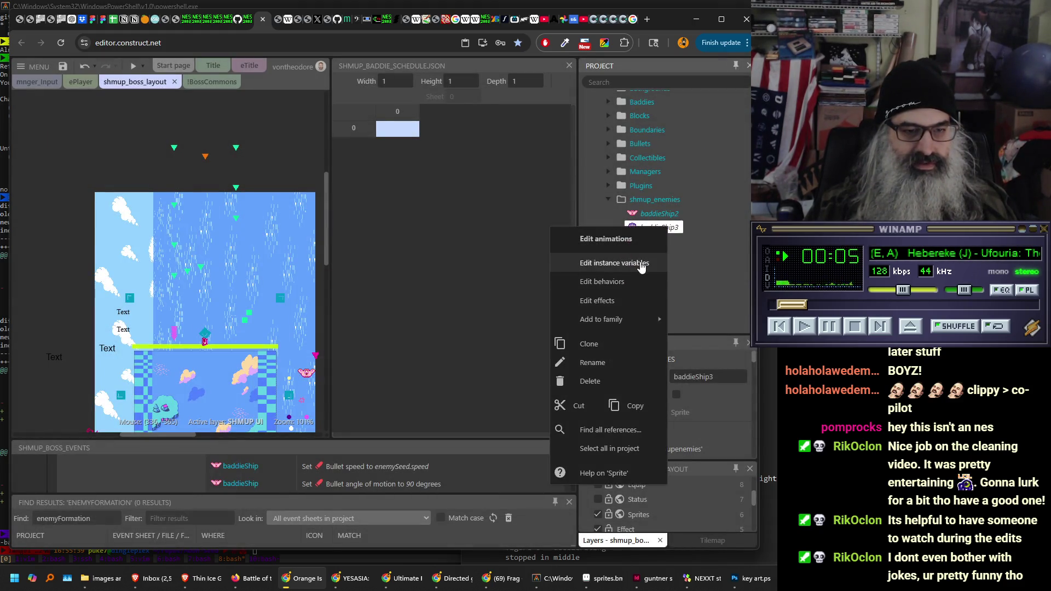
pyautogui.click(617, 365)
pyautogui.write('arachne')
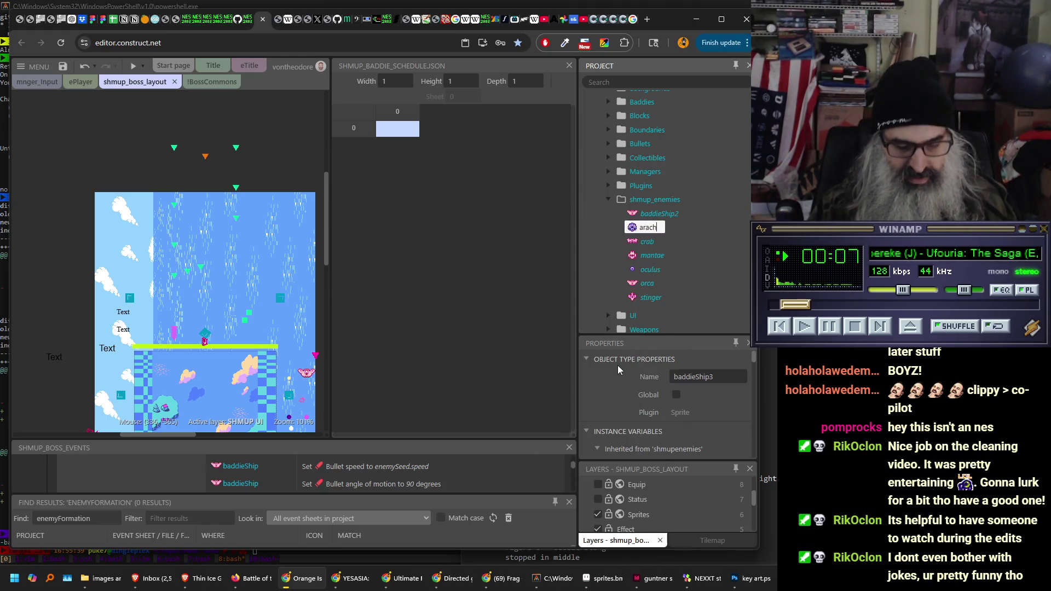
pyautogui.press('Return')
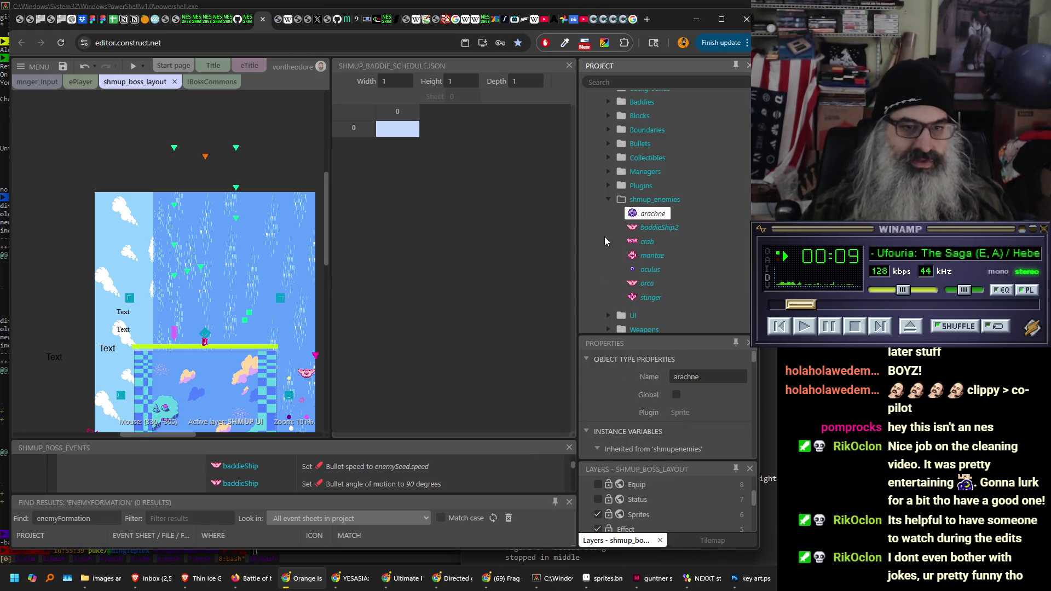
pyautogui.scroll(-15, 703, 189)
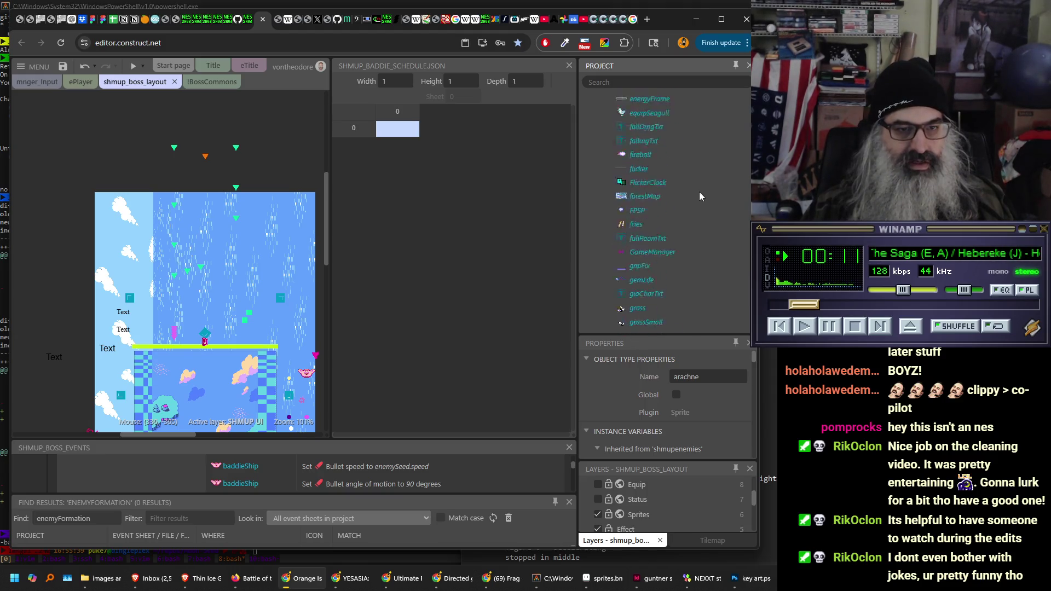
pyautogui.scroll(10, 699, 195)
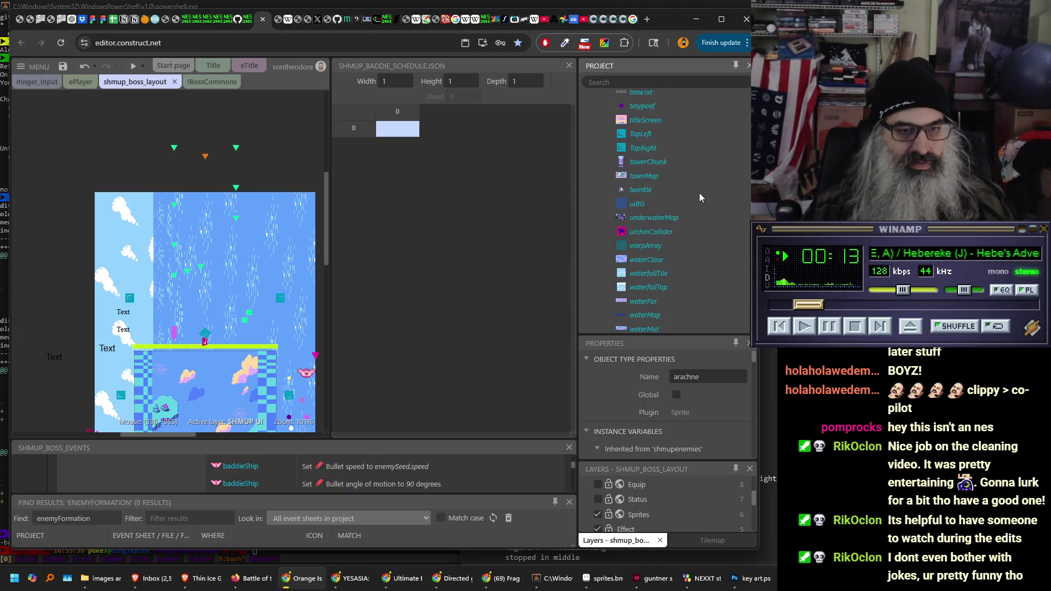
pyautogui.scroll(-5, 706, 210)
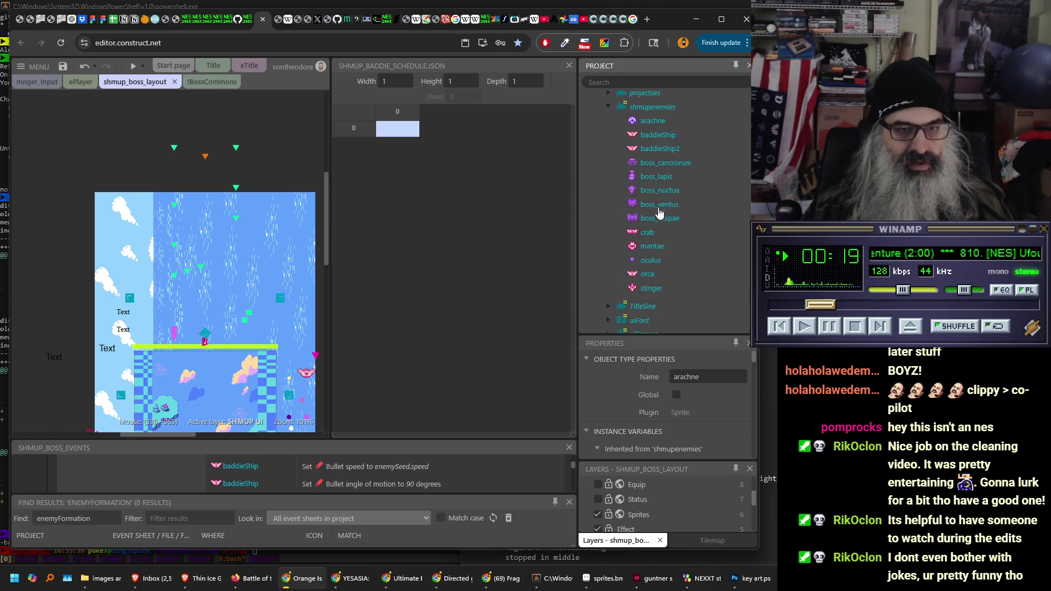
pyautogui.scroll(10, 684, 206)
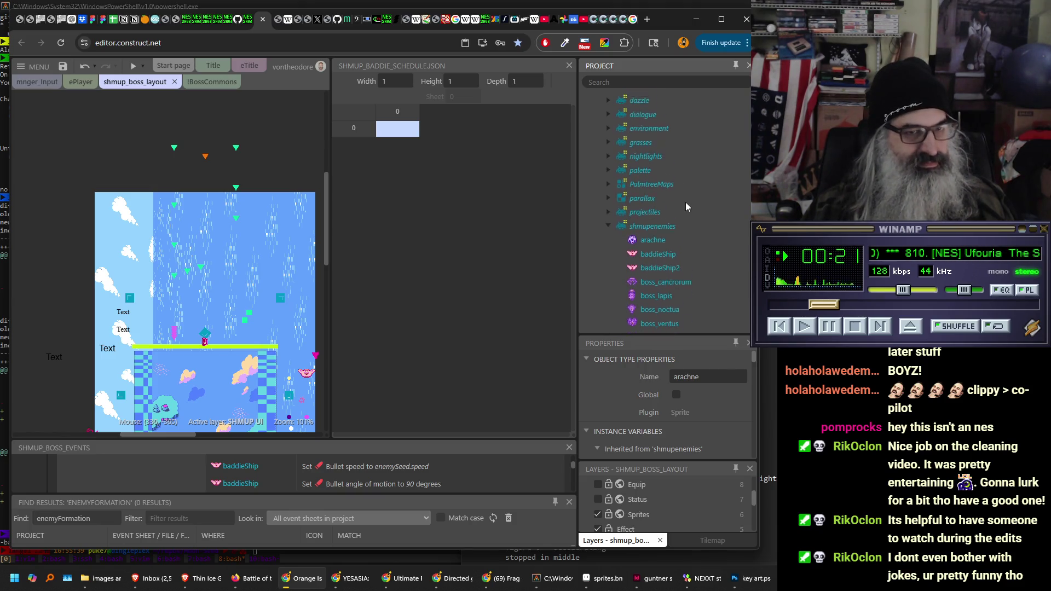
pyautogui.scroll(-2, 685, 206)
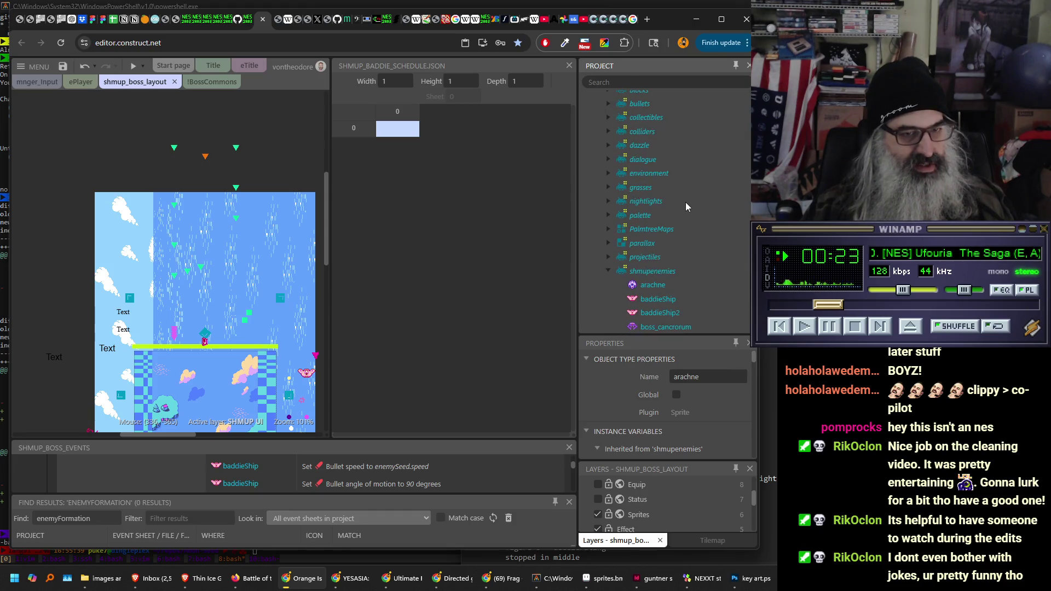
pyautogui.scroll(-2, 685, 202)
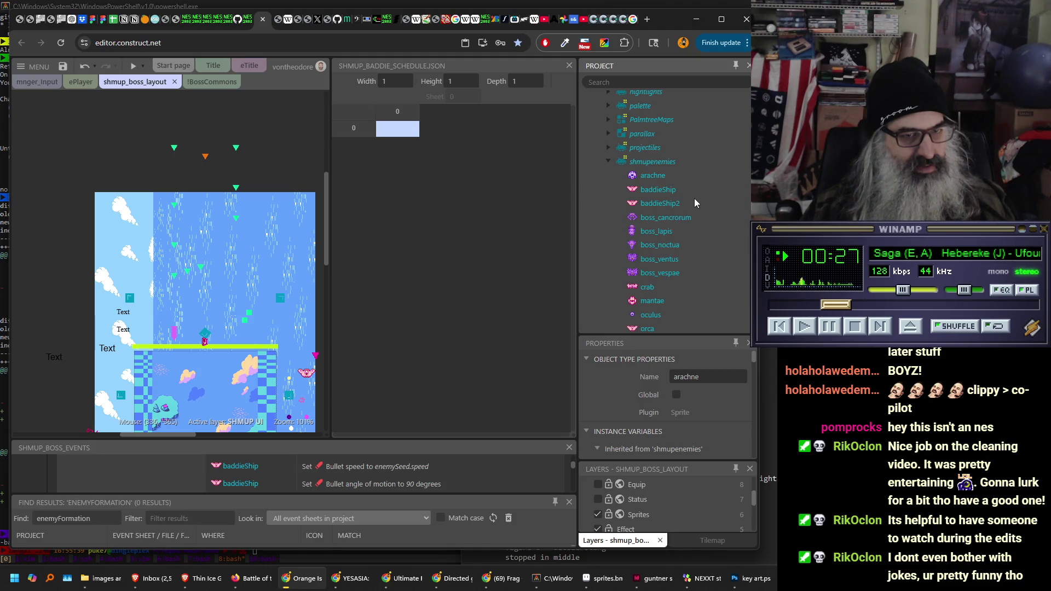
pyautogui.scroll(-1, 693, 198)
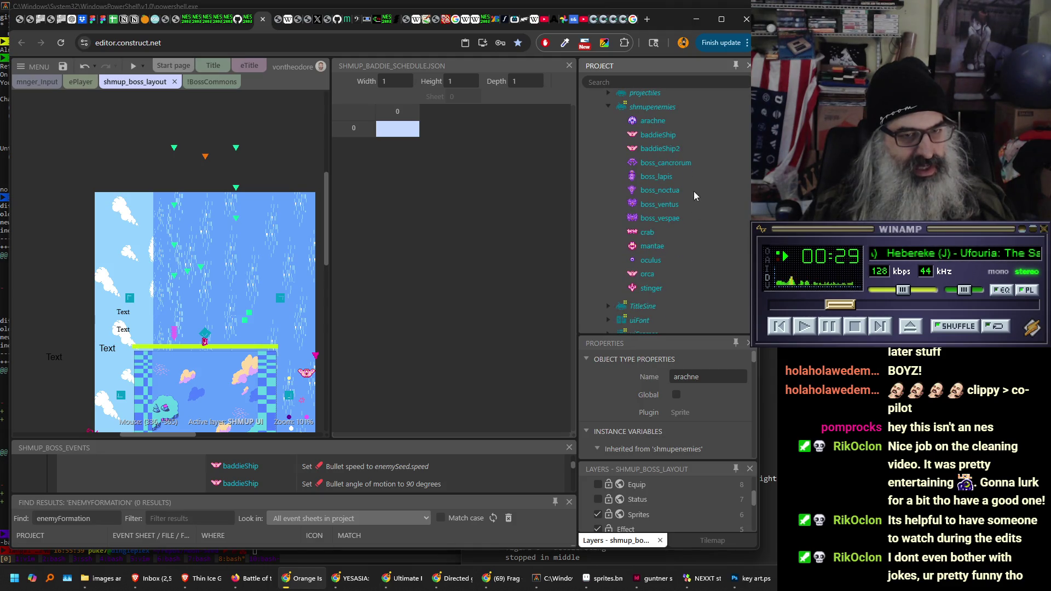
pyautogui.scroll(-10, 693, 199)
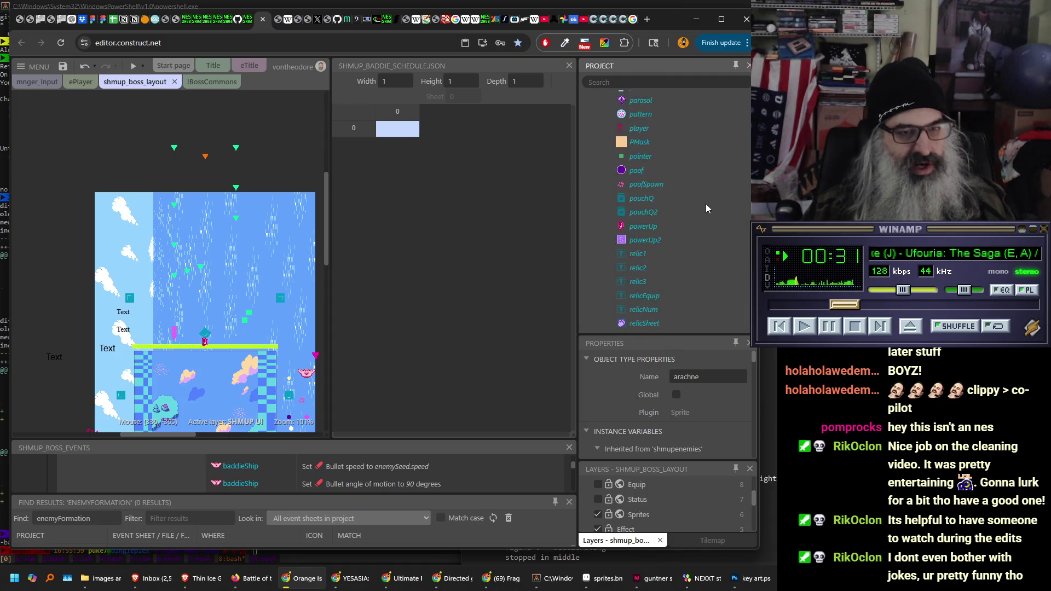
pyautogui.scroll(15, 706, 208)
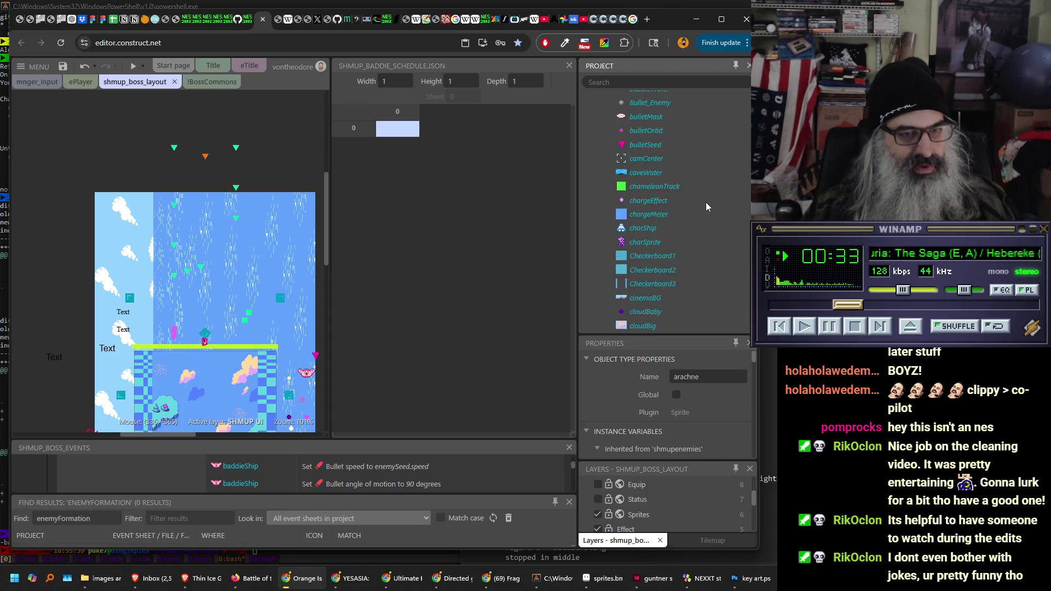
pyautogui.scroll(6, 705, 202)
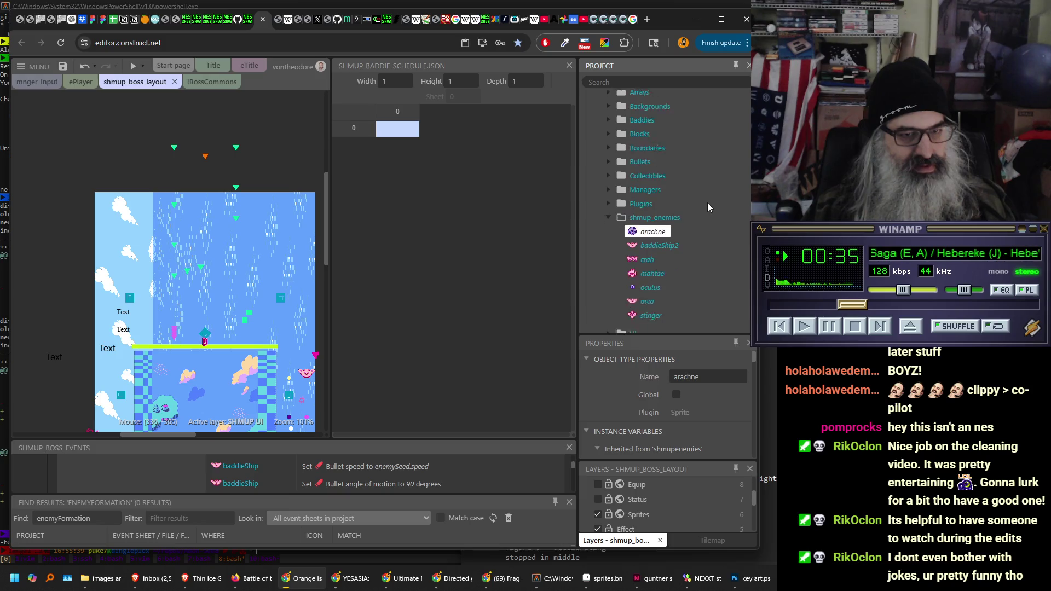
pyautogui.scroll(-1, 707, 202)
pyautogui.doubleClick(656, 217)
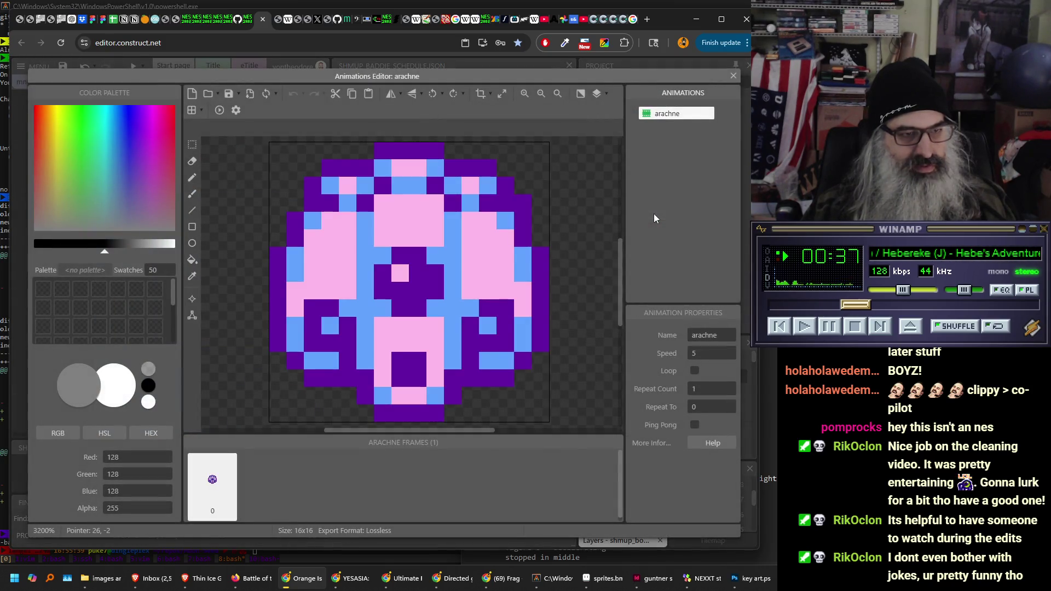
pyautogui.click(733, 76)
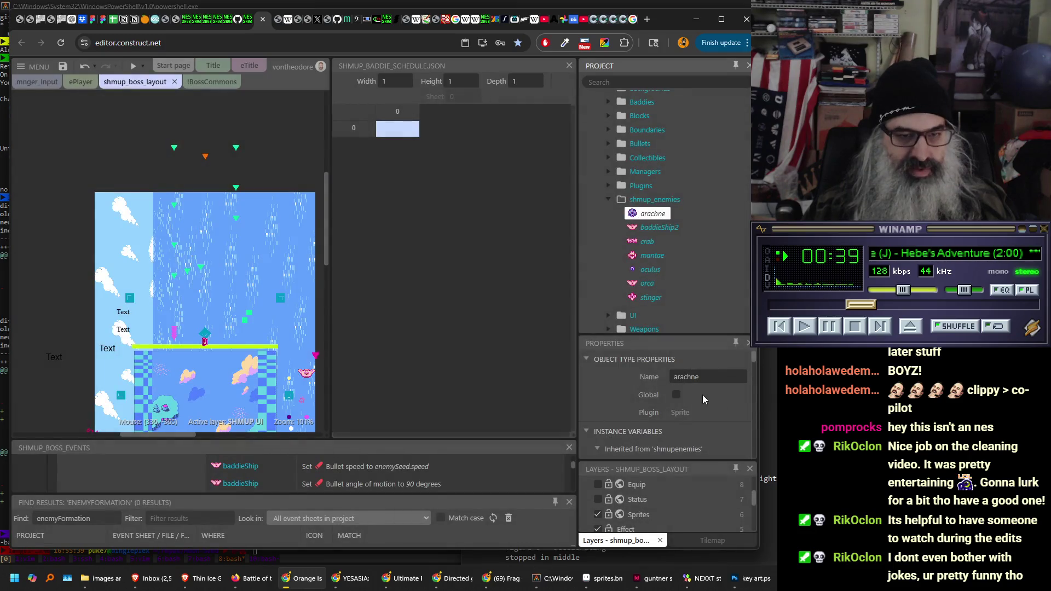
pyautogui.scroll(-5, 643, 381)
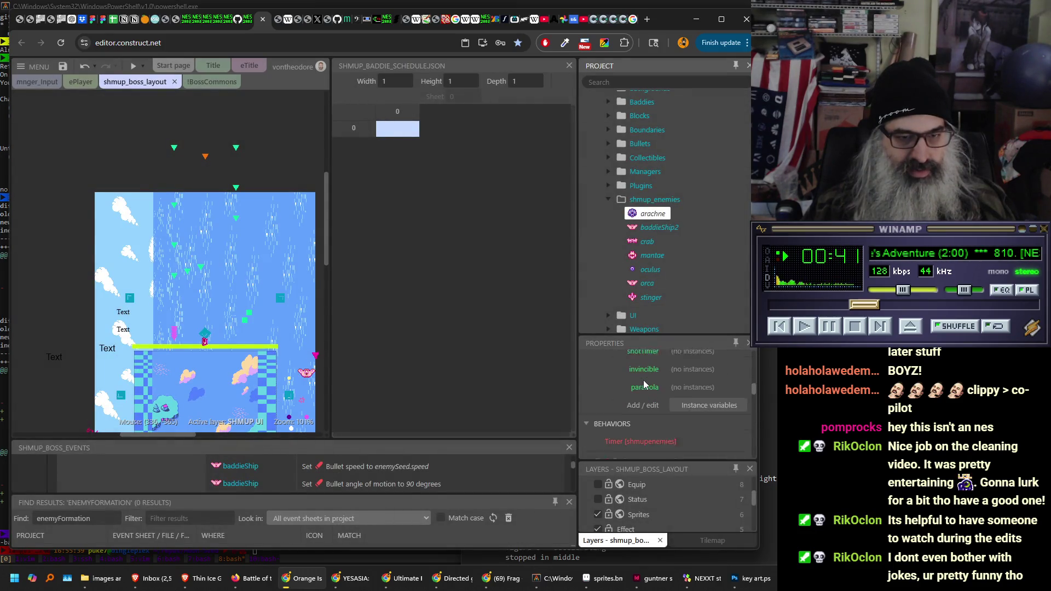
pyautogui.scroll(-5, 642, 380)
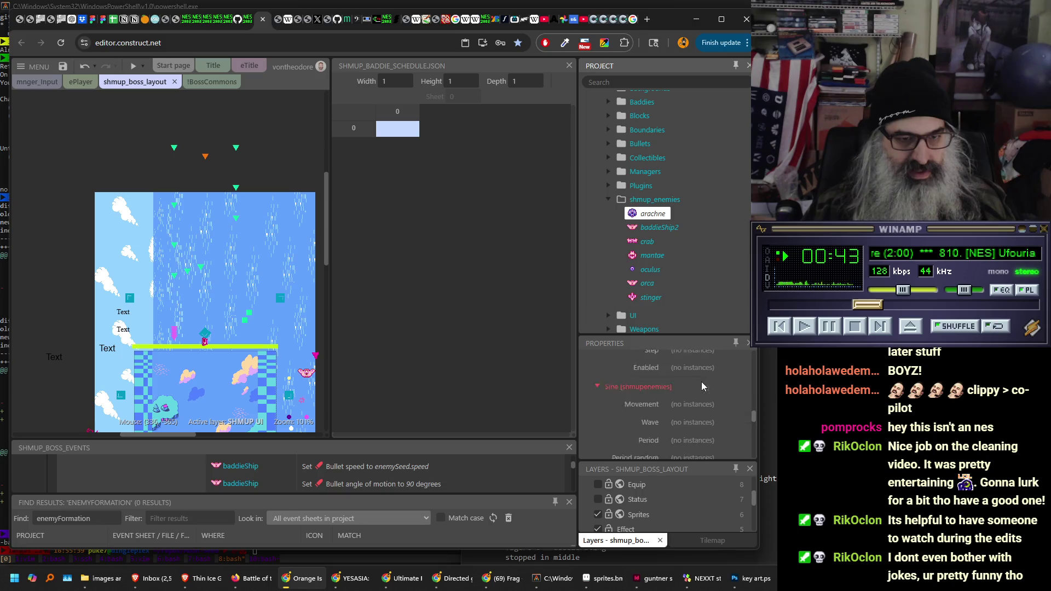
pyautogui.scroll(2, 701, 382)
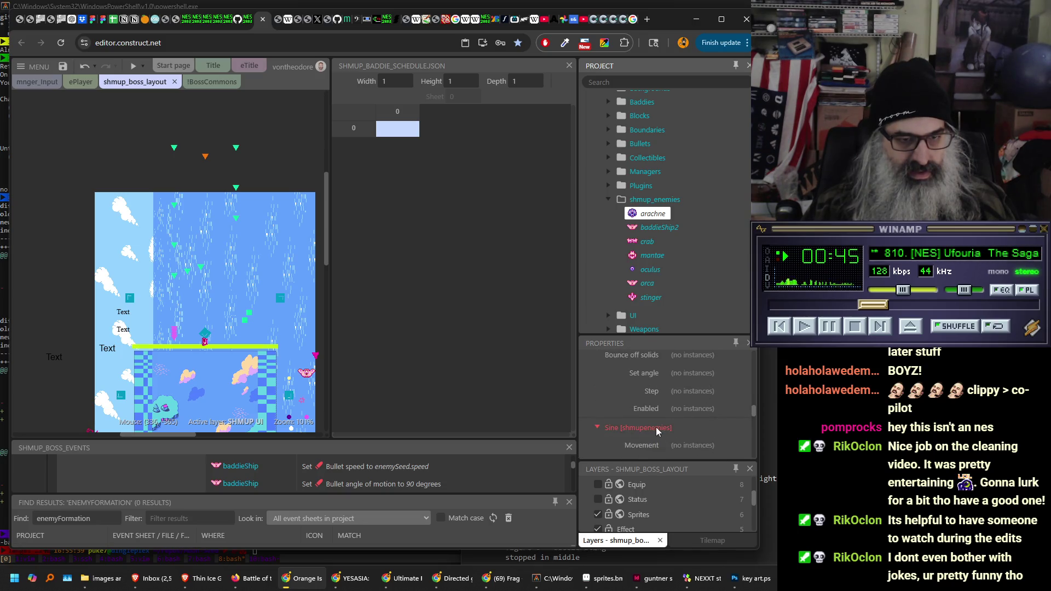
pyautogui.scroll(3, 701, 406)
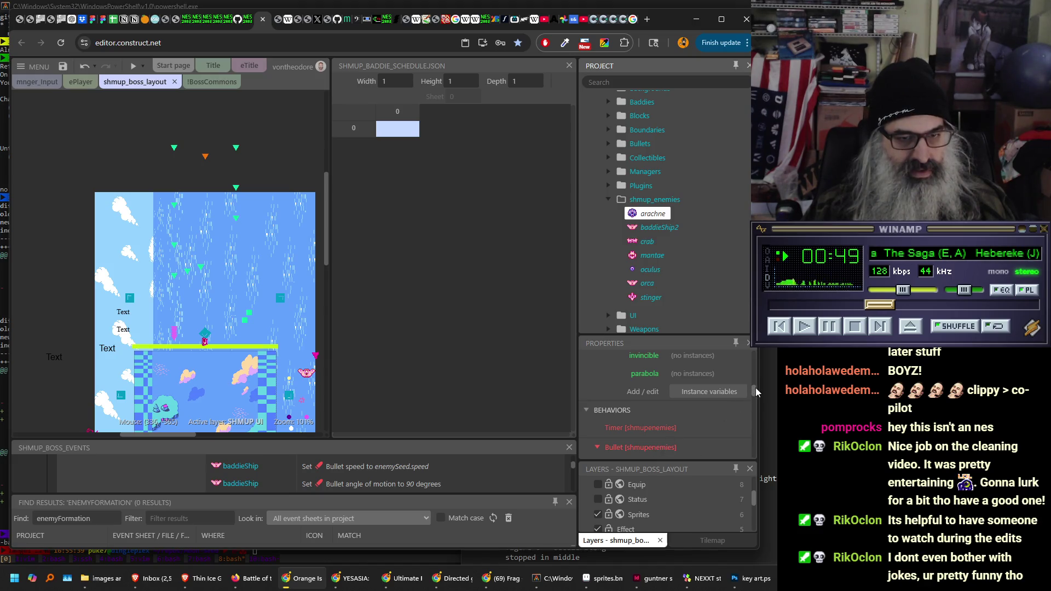
pyautogui.moveTo(755, 387)
pyautogui.mouseDown()
pyautogui.moveTo(760, 349)
pyautogui.moveTo(745, 442)
pyautogui.moveTo(619, 307)
pyautogui.mouseUp()
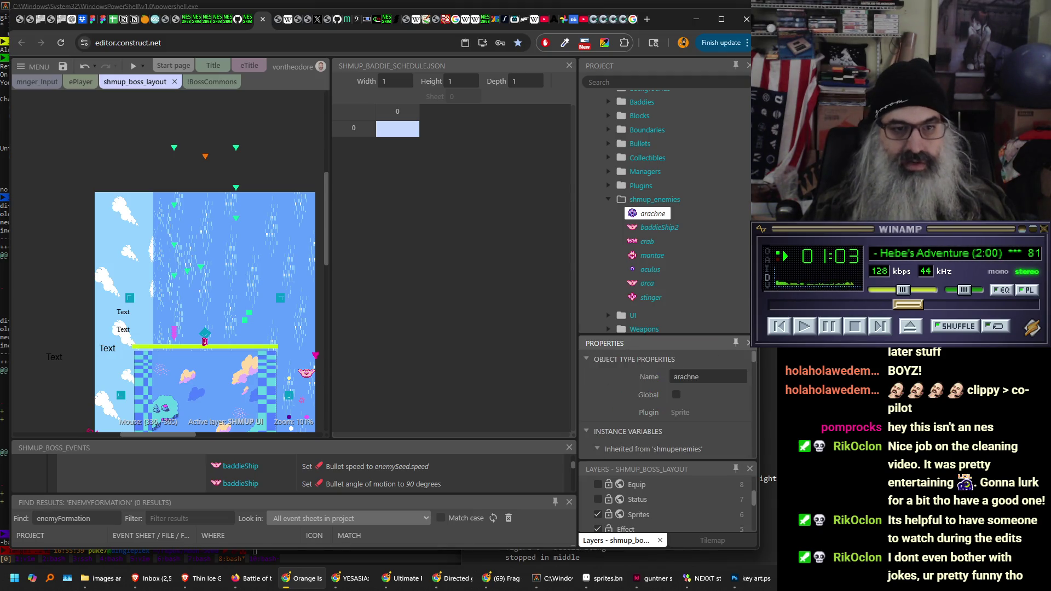
# - Clone baddieShip2 and delete the copy's animations up to and including oculus, so dodger comes first
pyautogui.rightClick(663, 227)
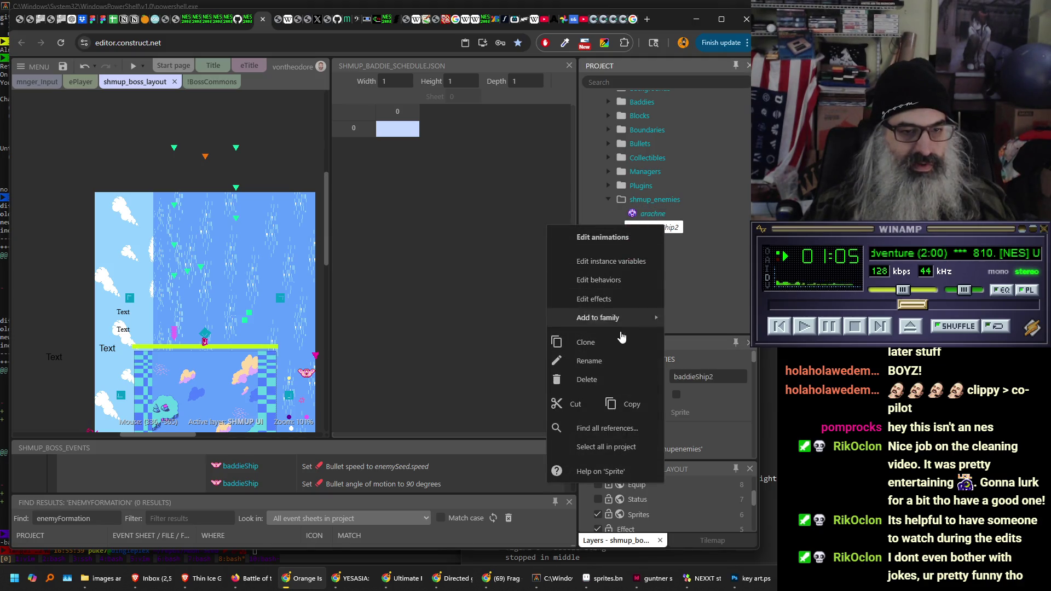
pyautogui.click(619, 351)
pyautogui.doubleClick(661, 242)
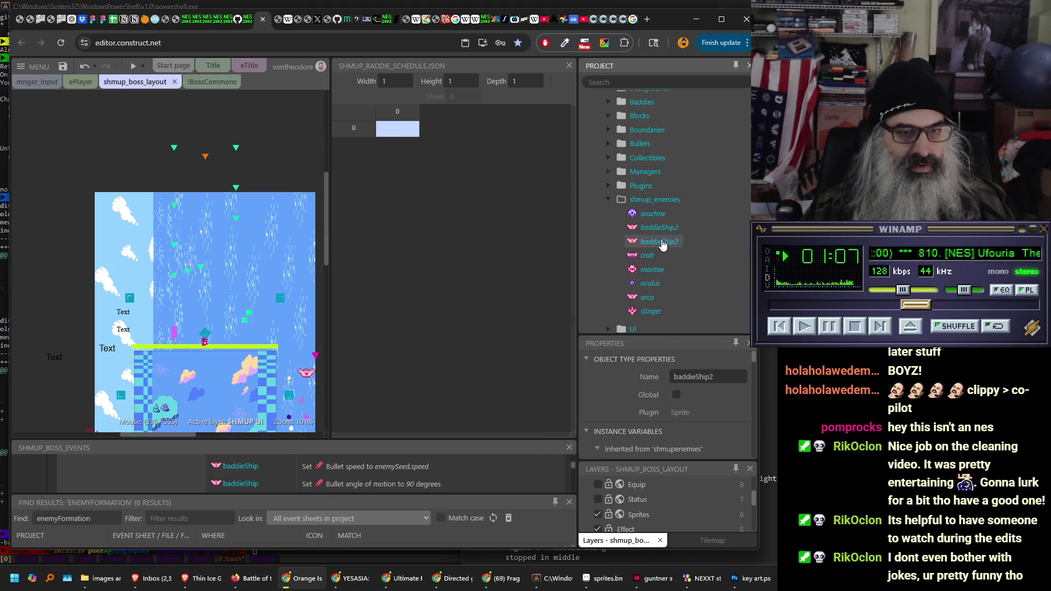
pyautogui.press('Delete')
pyautogui.press('Delete')
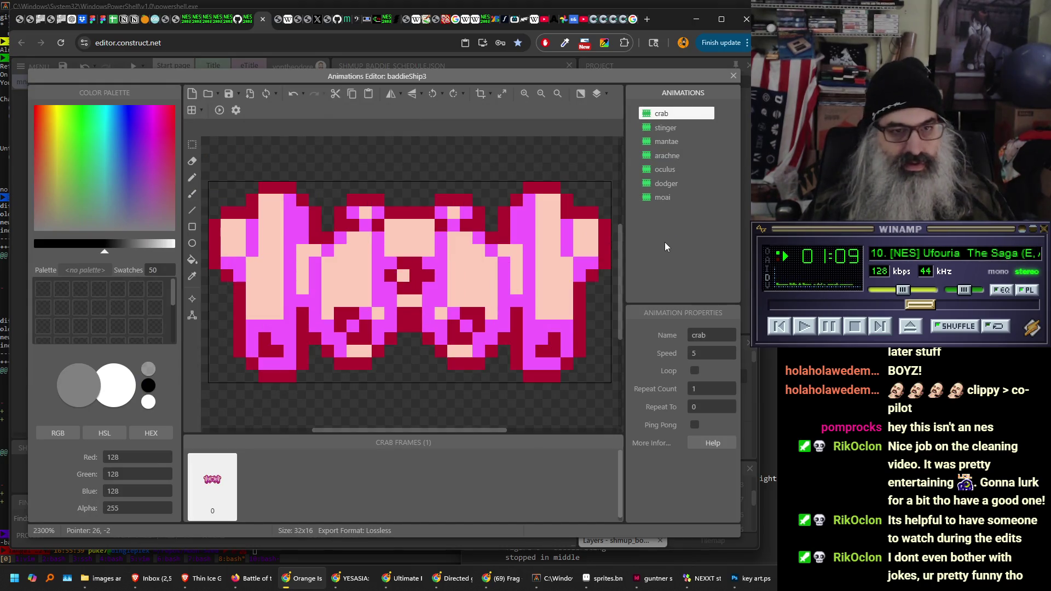
pyautogui.press('Delete')
pyautogui.press('Delete')
pyautogui.press('Delete')
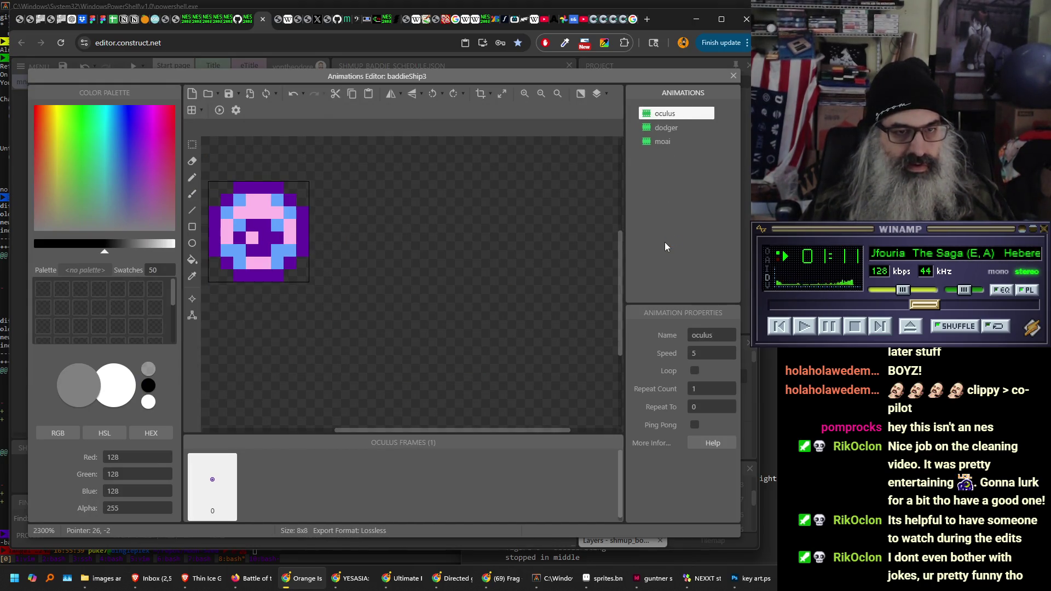
pyautogui.press('Delete')
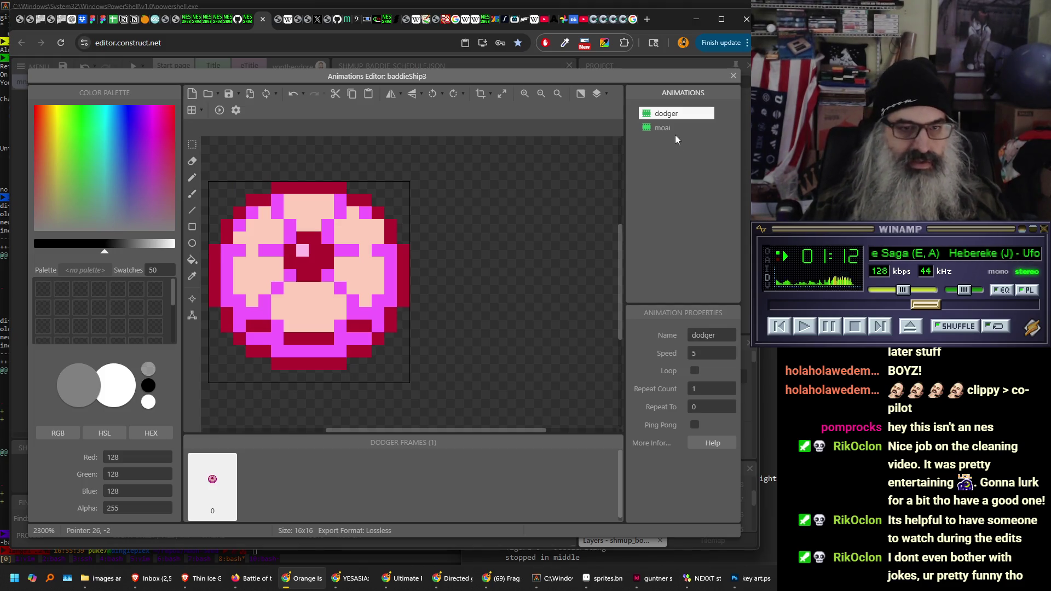
pyautogui.click(733, 76)
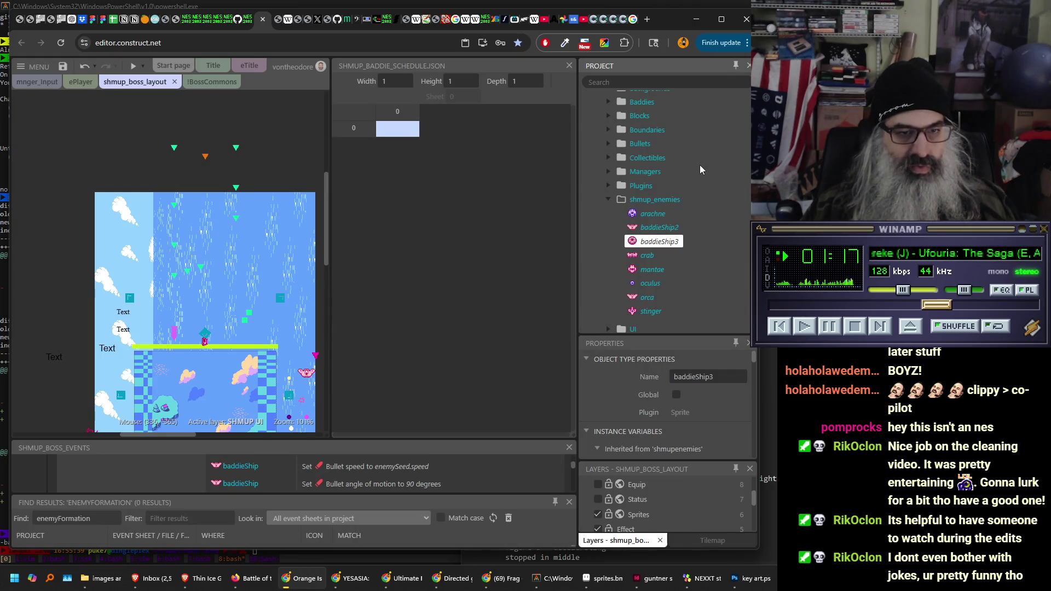
# - Rename the baddieShip3 copy to dodger
pyautogui.rightClick(672, 241)
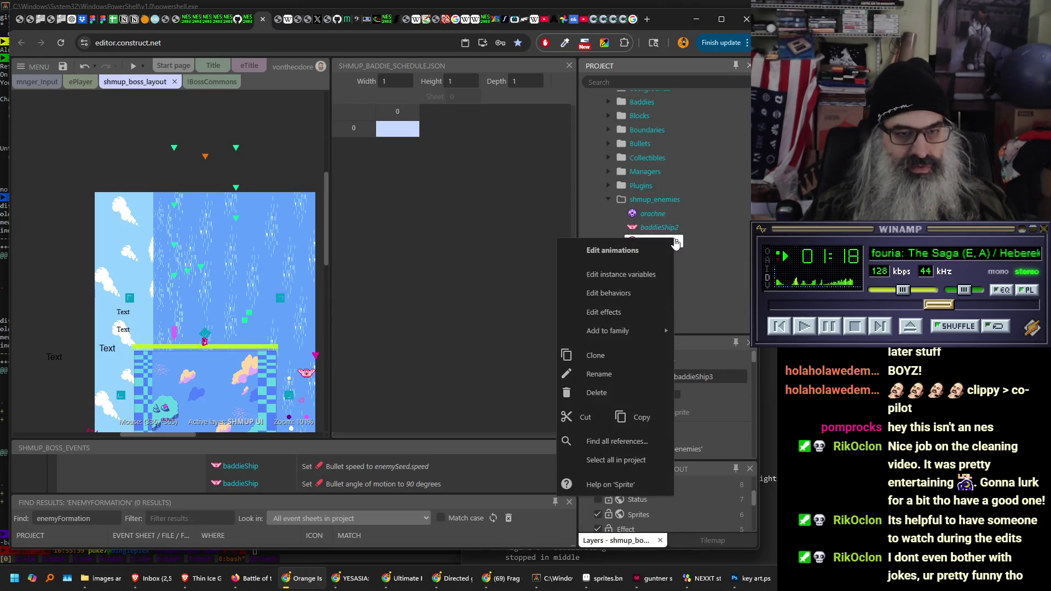
pyautogui.click(656, 374)
pyautogui.write('doodger')
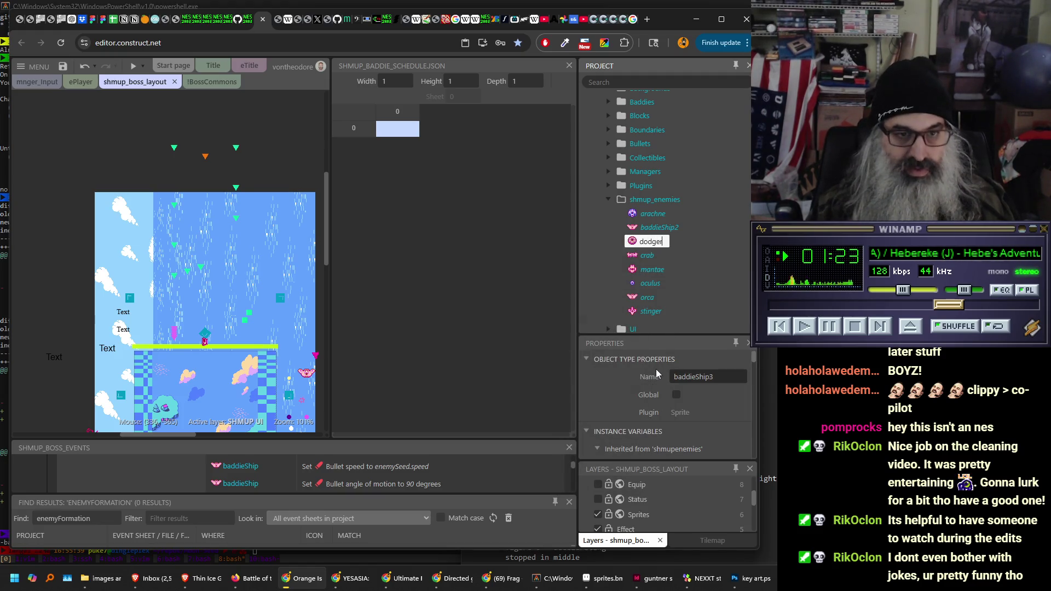
pyautogui.press('Return')
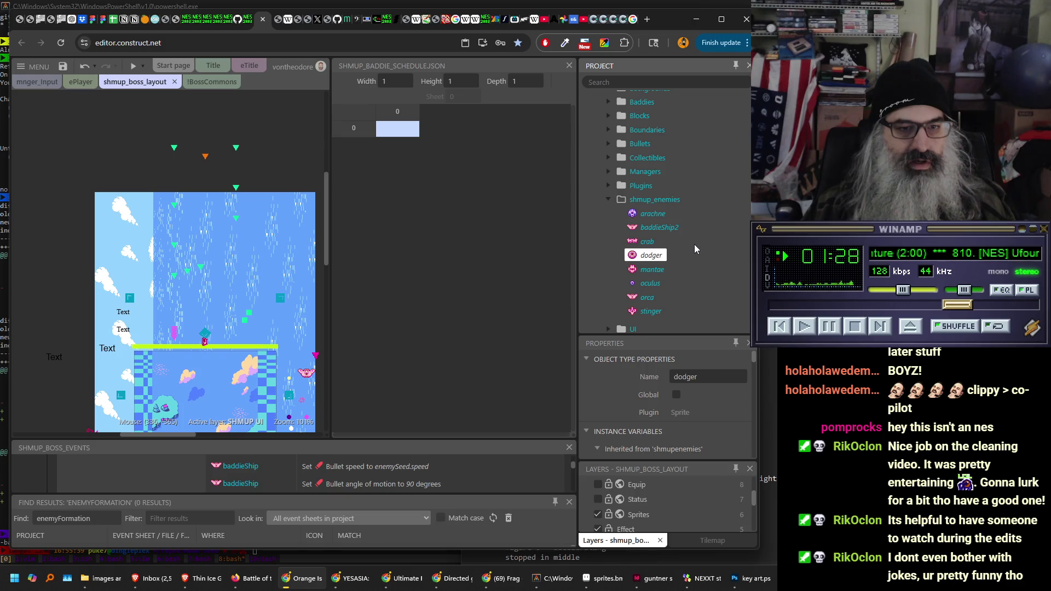
# - Clone baddieShip2 again and delete every animation from the copy except moai
pyautogui.rightClick(671, 229)
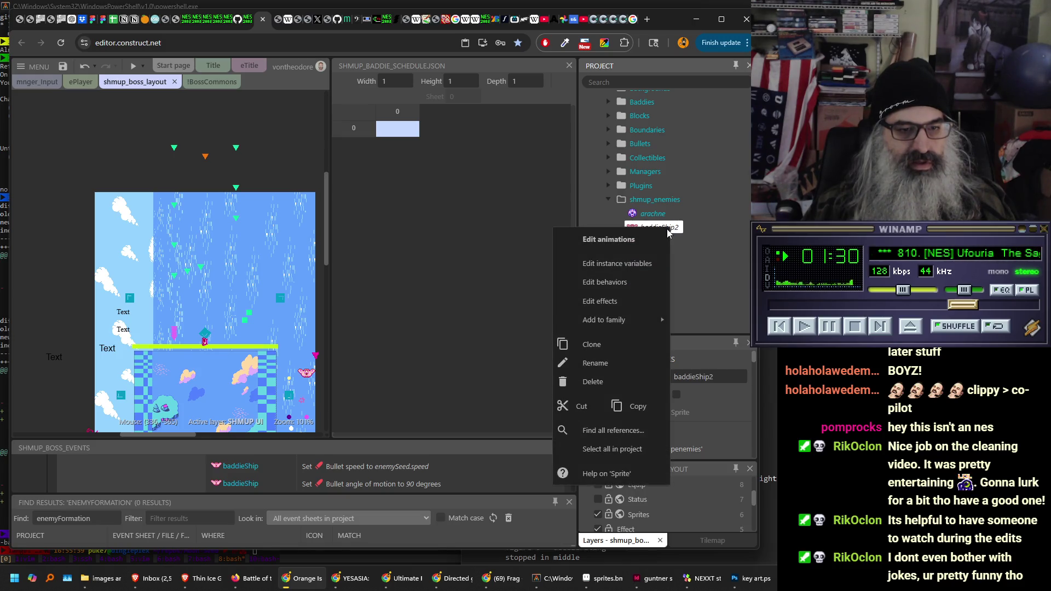
pyautogui.click(609, 340)
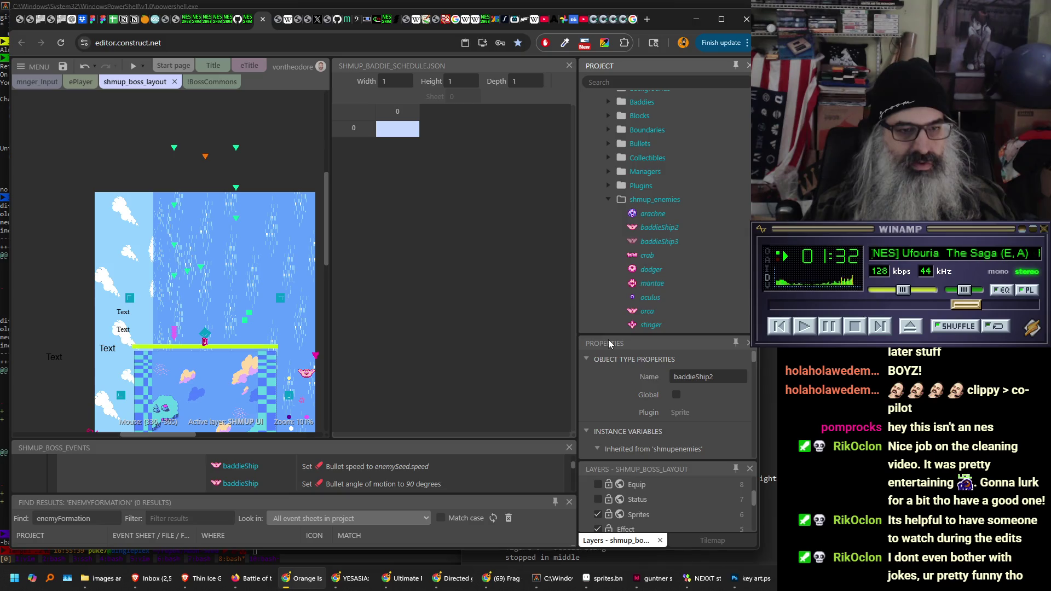
pyautogui.doubleClick(660, 241)
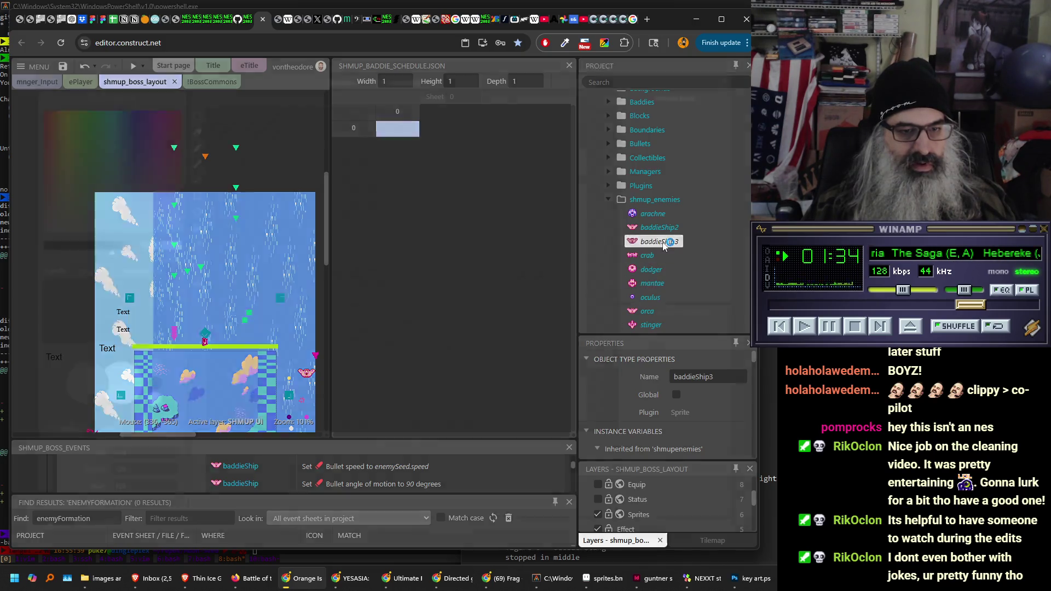
pyautogui.press('Delete')
pyautogui.press('Delete')
pyautogui.press('Delete')
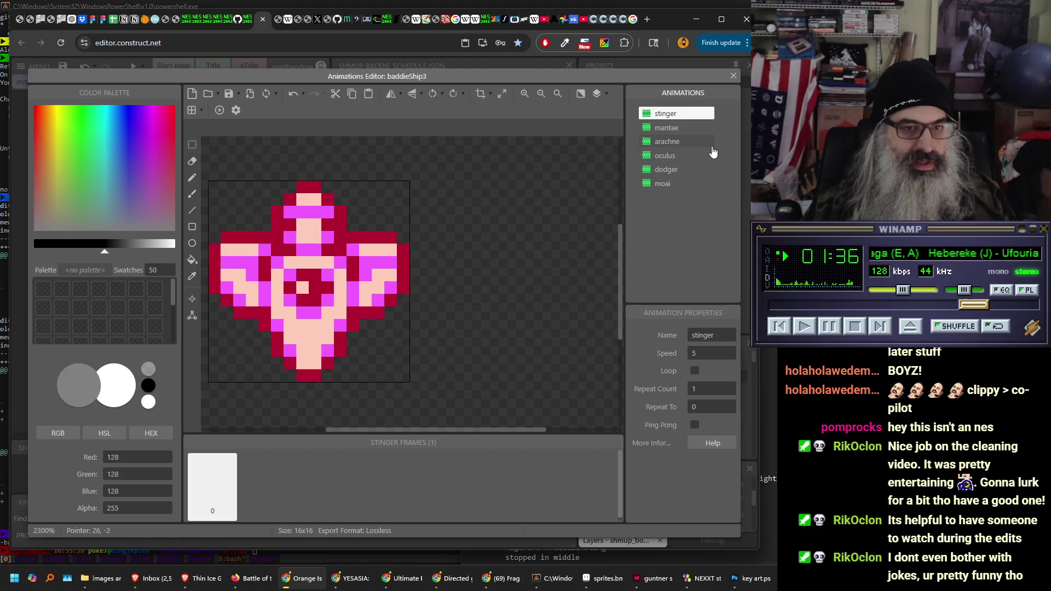
pyautogui.press('Delete')
pyautogui.press('Delete')
pyautogui.press('Delete')
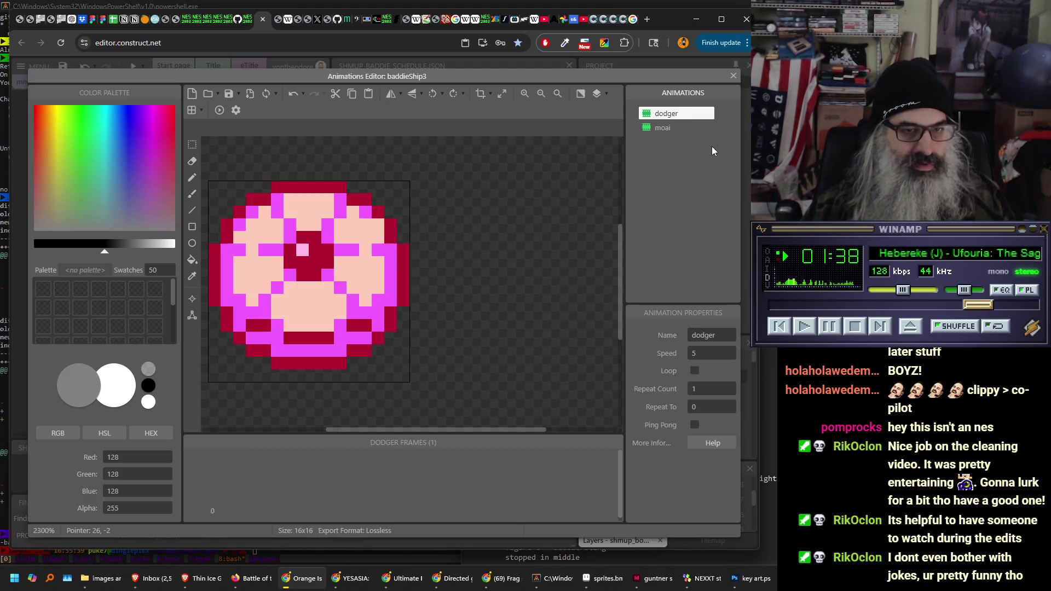
pyautogui.click(733, 76)
# - Rename the baddieShip3 copy to 'moai'
pyautogui.rightClick(676, 245)
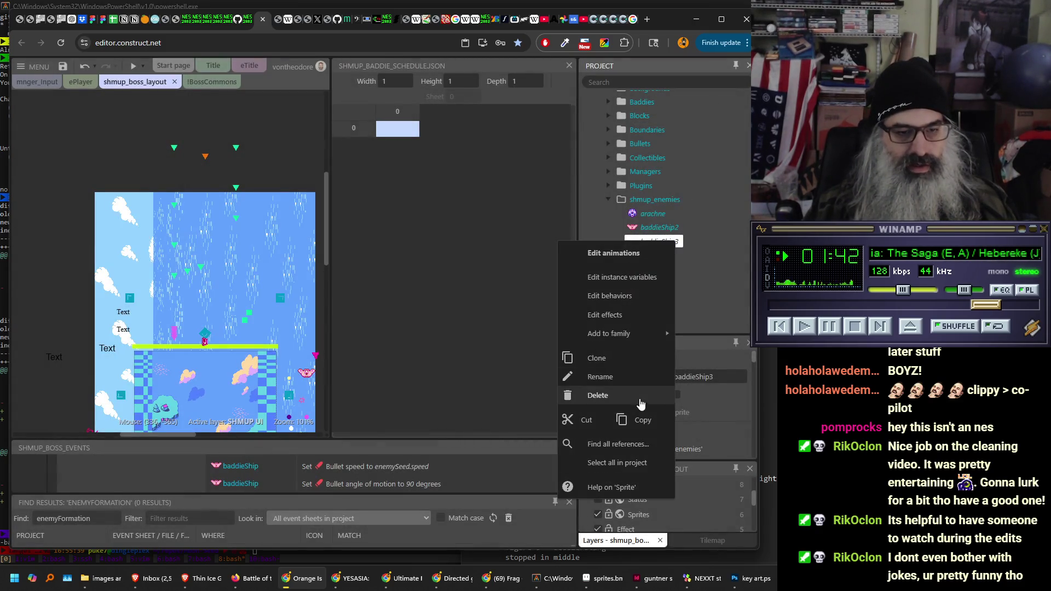
pyautogui.click(633, 378)
pyautogui.write('moai')
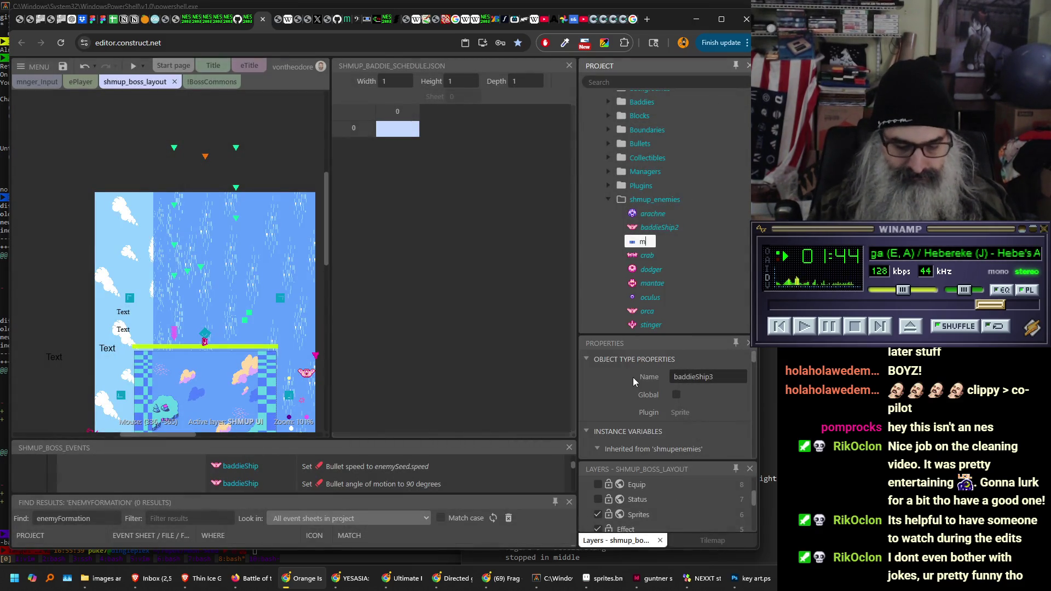
pyautogui.press('Return')
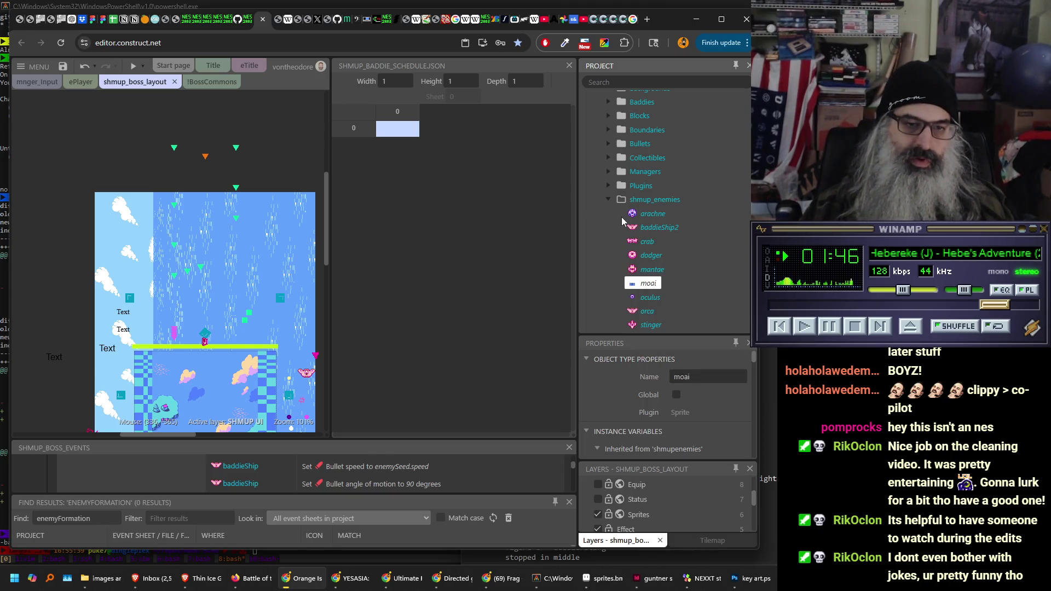
pyautogui.click(637, 228)
pyautogui.press('Delete')
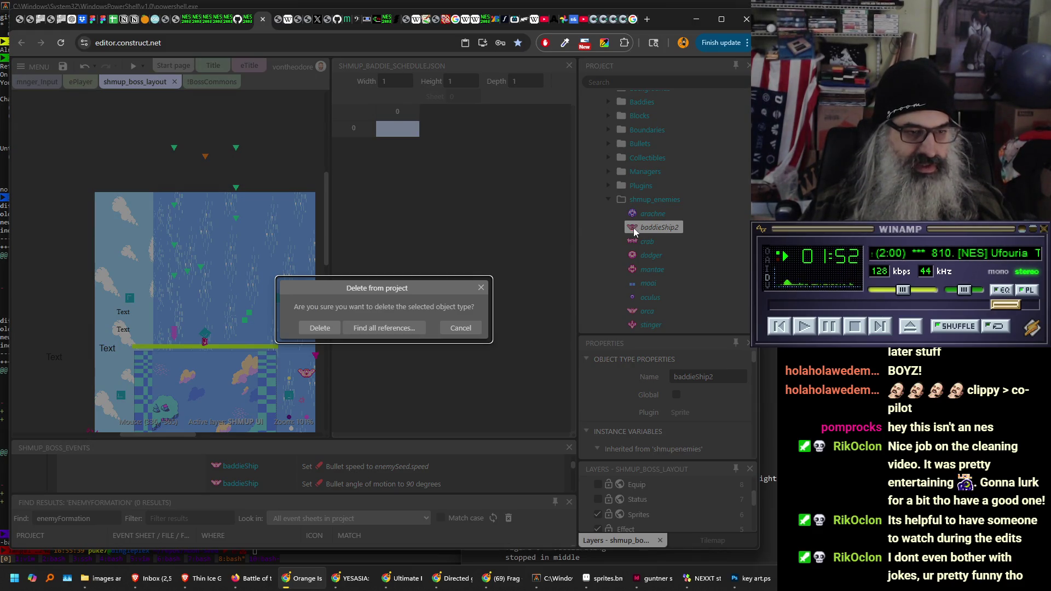
pyautogui.click(409, 328)
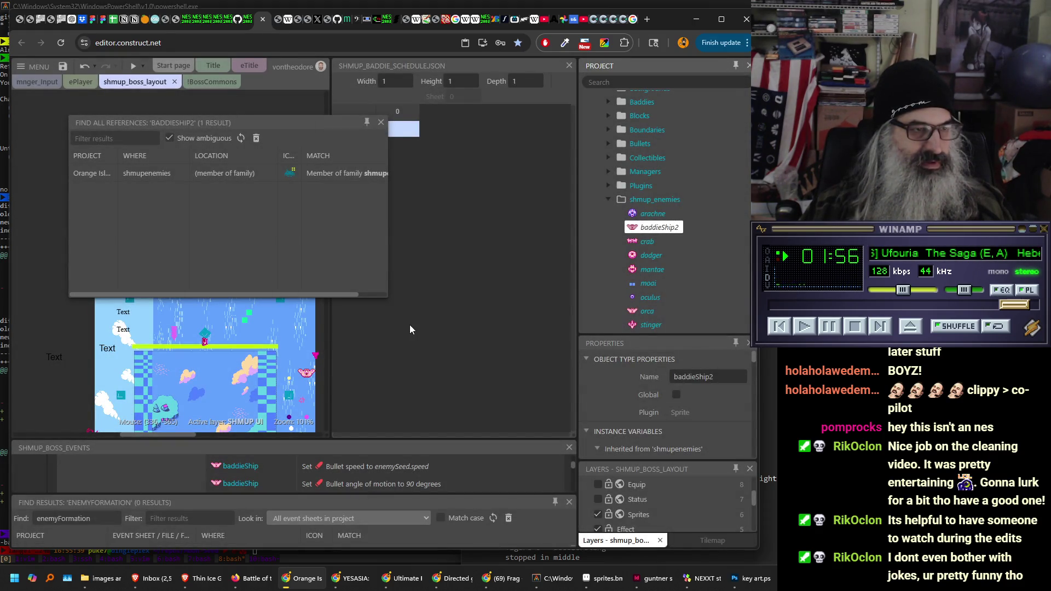
pyautogui.moveTo(297, 294); pyautogui.dragTo(363, 297)
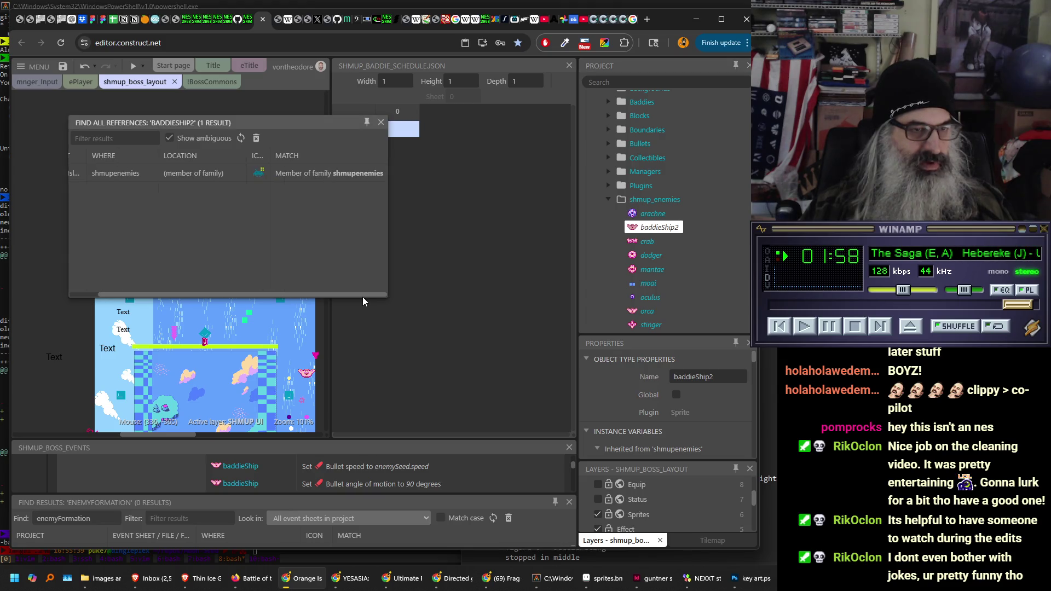
pyautogui.click(381, 122)
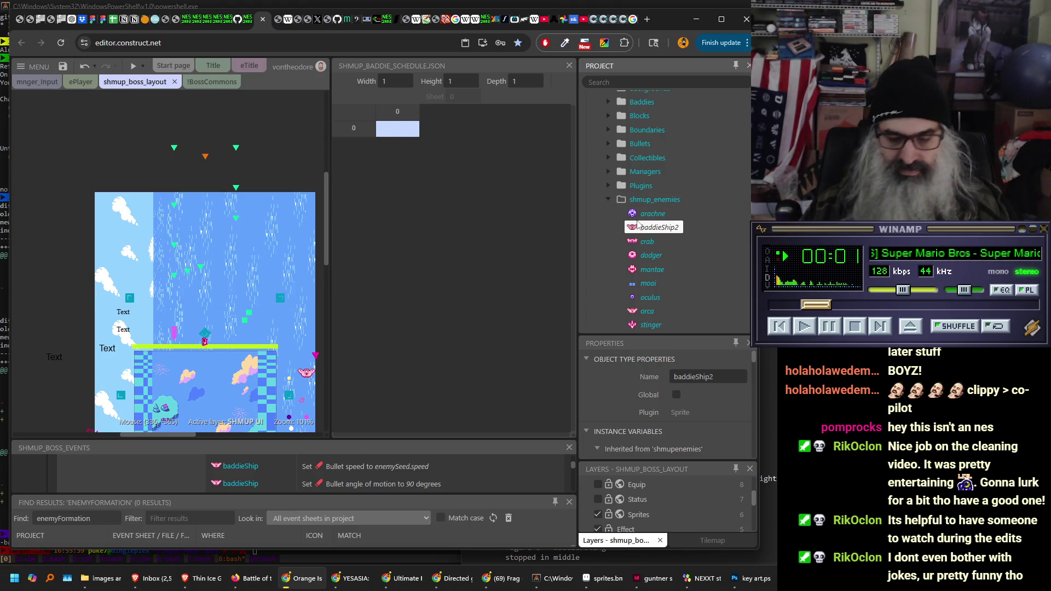
pyautogui.press('Delete')
# - Confirm deleting baddieShip2 and show the baddieShip object type's properties
pyautogui.click(317, 328)
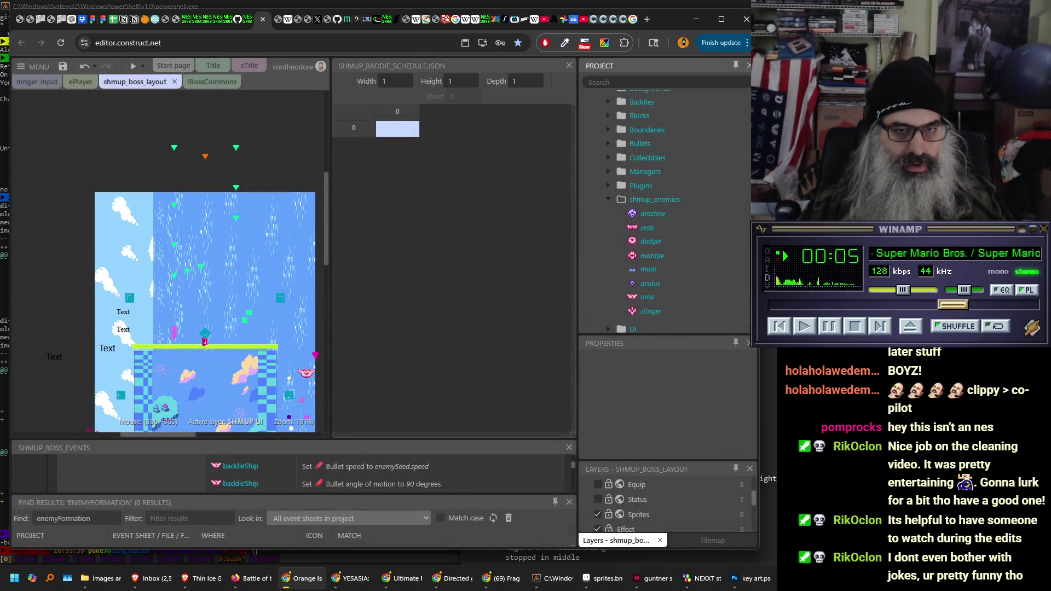
pyautogui.scroll(-5, 665, 213)
pyautogui.scroll(-15, 749, 266)
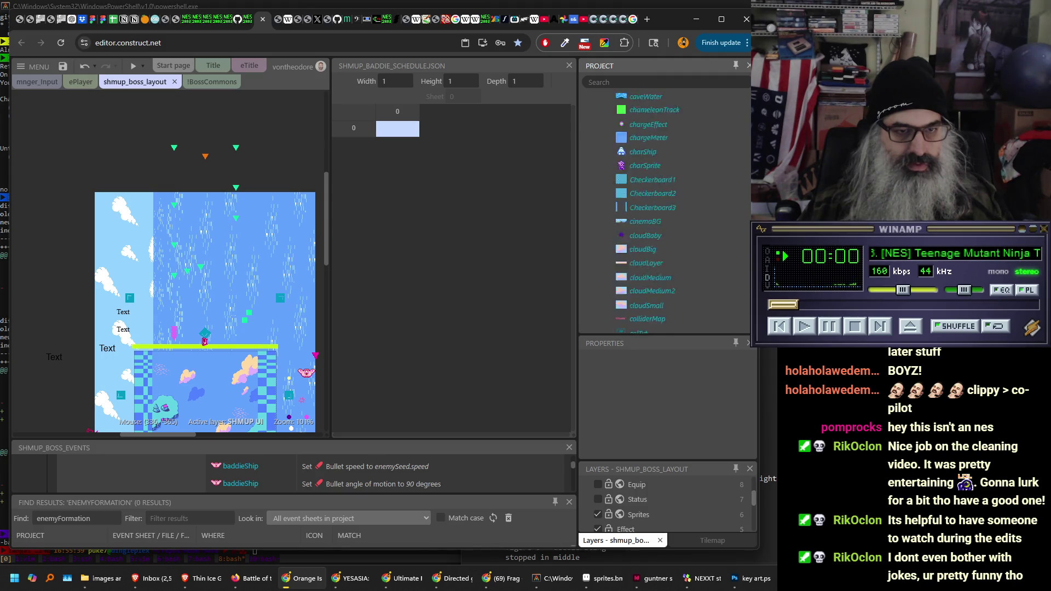
pyautogui.scroll(10, 745, 273)
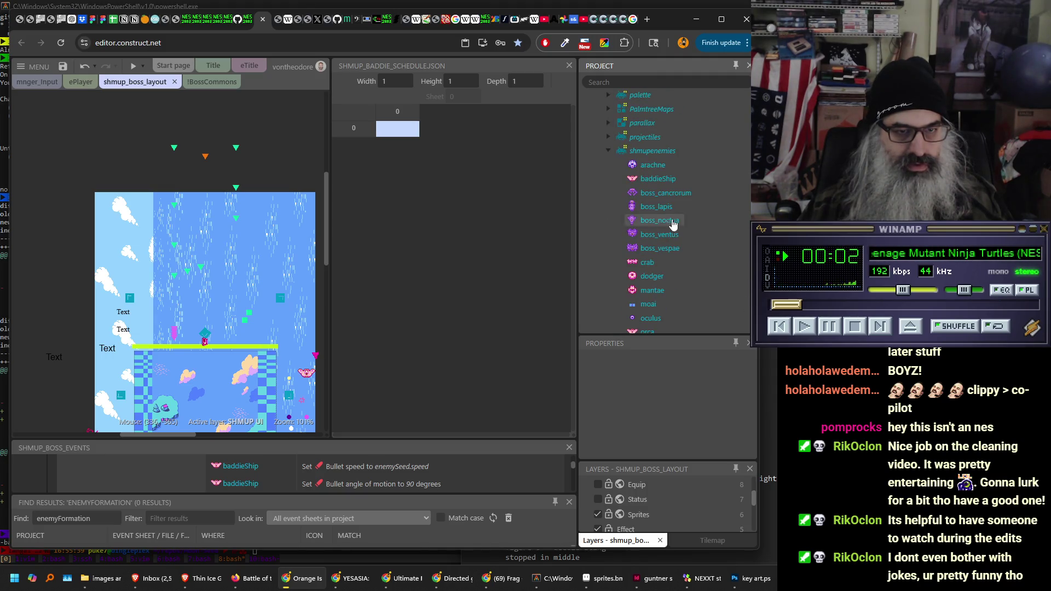
pyautogui.click(661, 180)
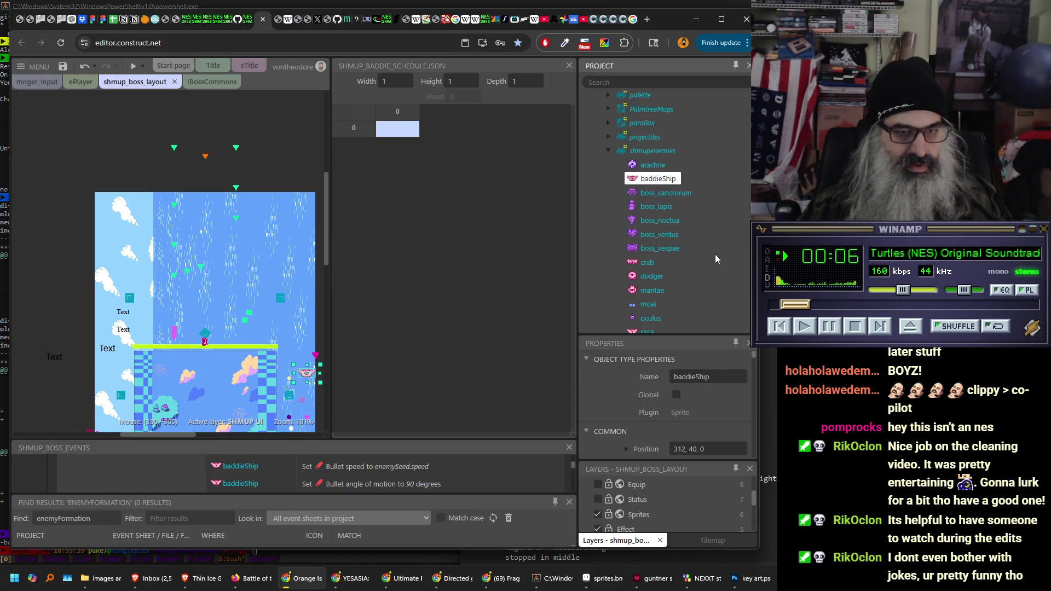
# - Scroll the layout down to bring the lower part of the boss layout into view
pyautogui.scroll(-1, 665, 213)
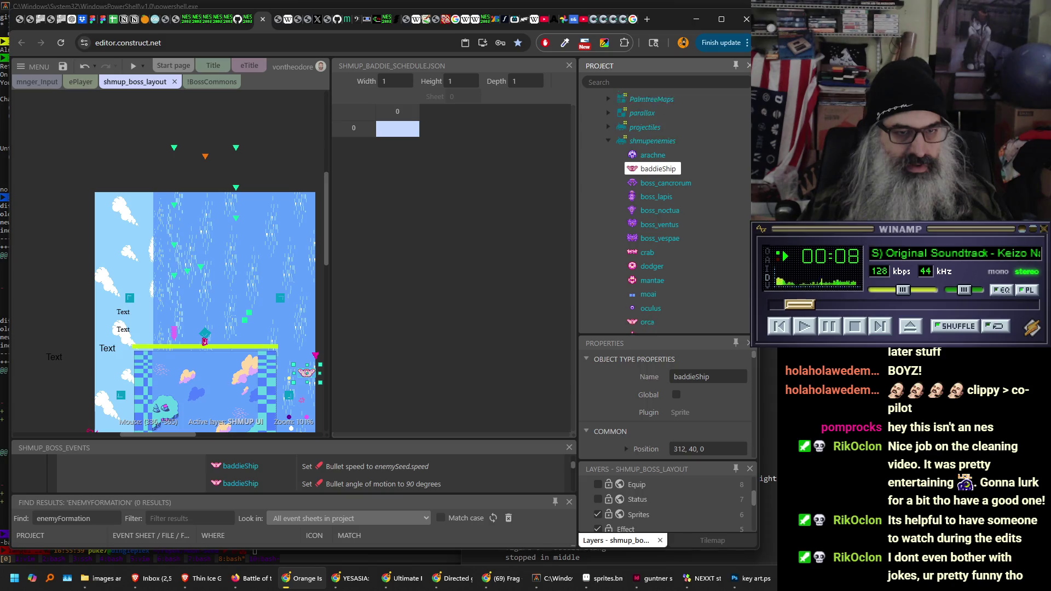
pyautogui.scroll(-1, 665, 214)
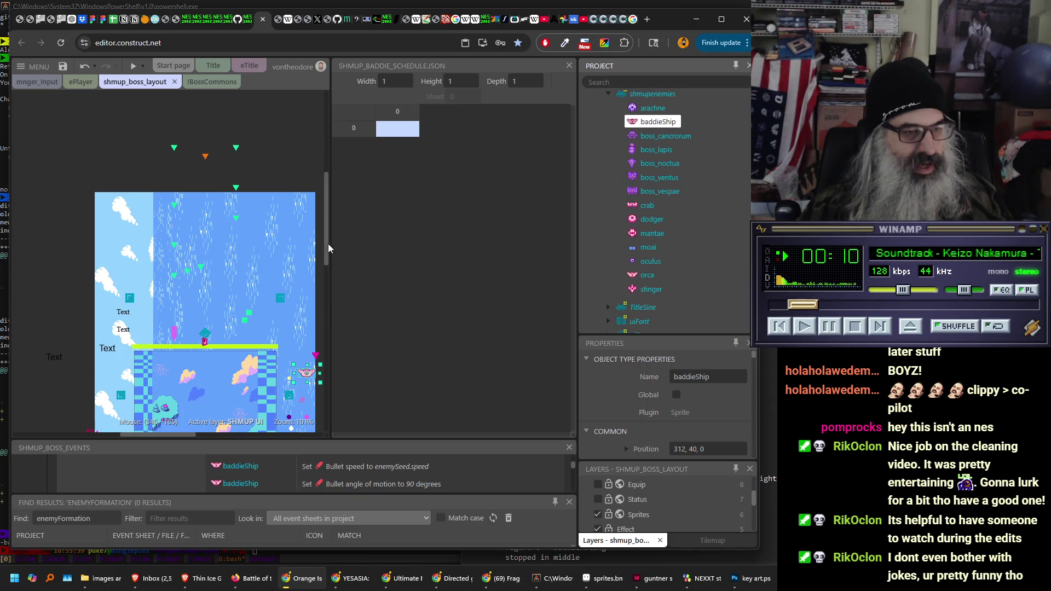
pyautogui.moveTo(328, 234)
pyautogui.mouseDown()
pyautogui.moveTo(350, 333)
pyautogui.moveTo(340, 258)
pyautogui.mouseUp()
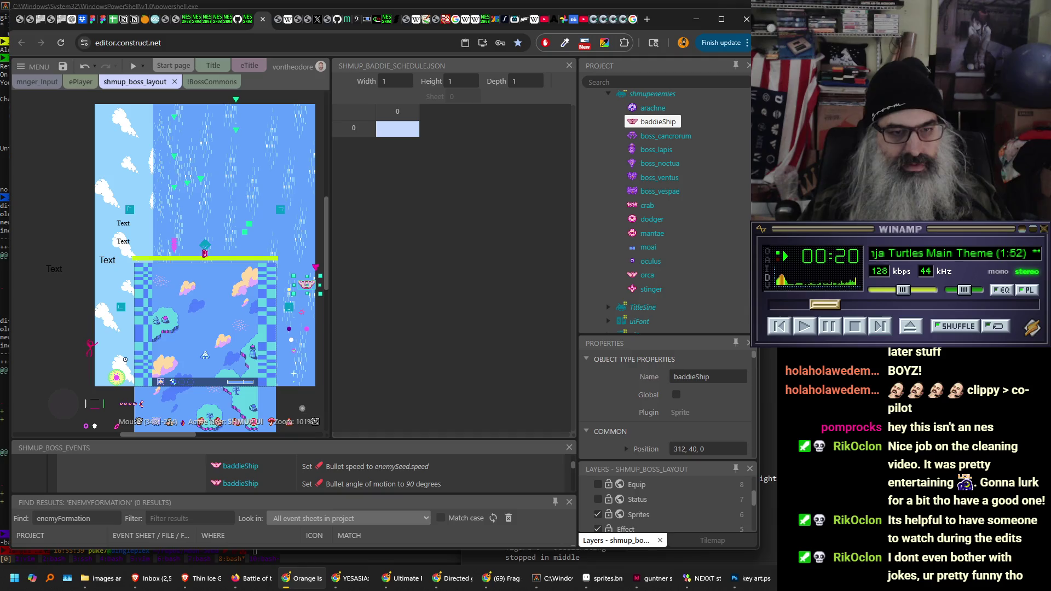
# - Select boss_cancrorum in the Project bar to show its properties at position 456, 24, 0
pyautogui.scroll(1, 657, 219)
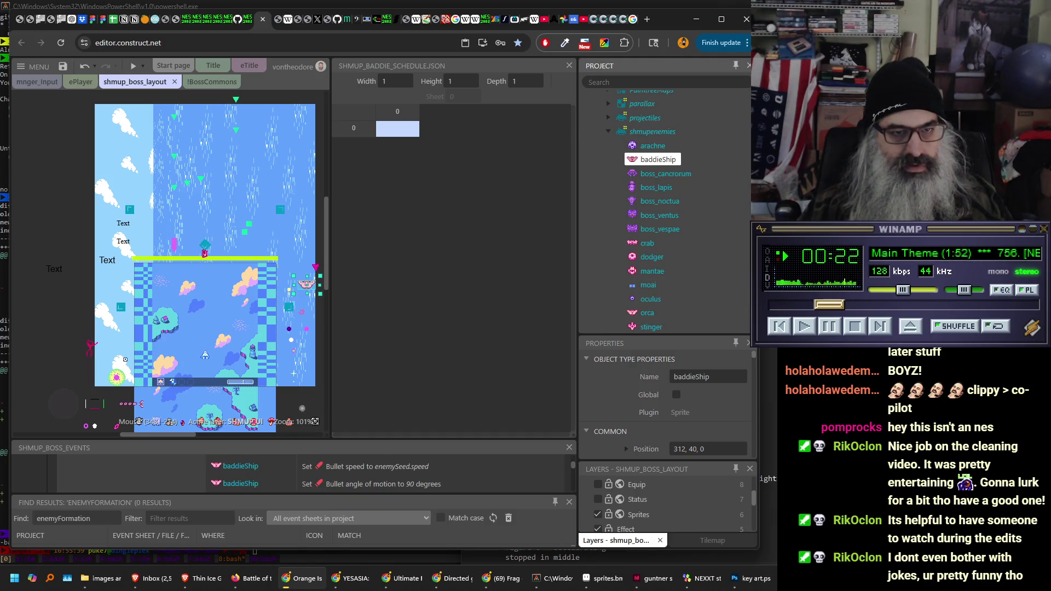
pyautogui.scroll(-10, 657, 219)
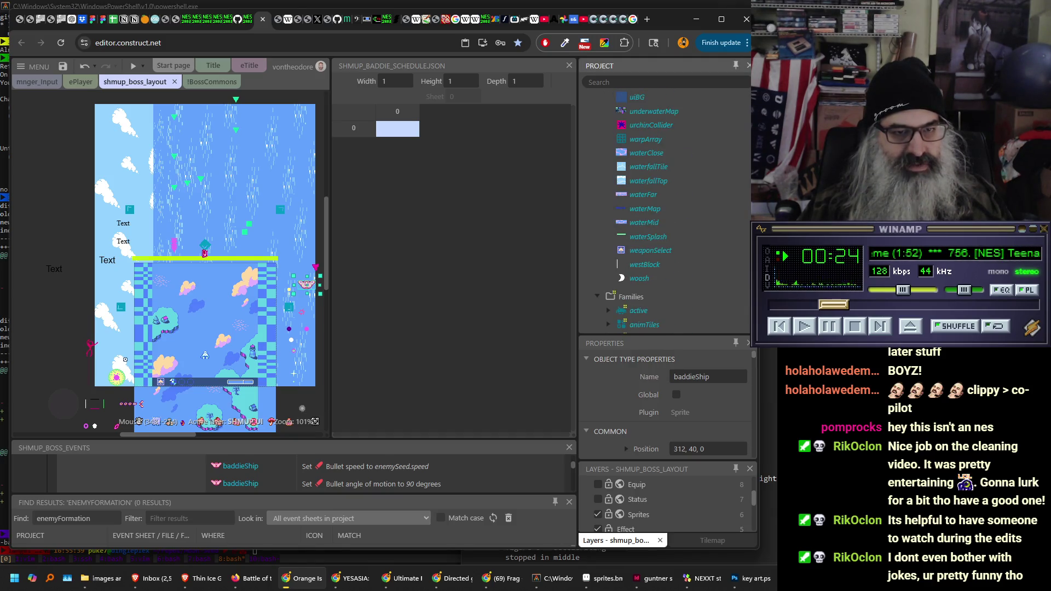
pyautogui.scroll(5, 656, 213)
pyautogui.scroll(15, 742, 126)
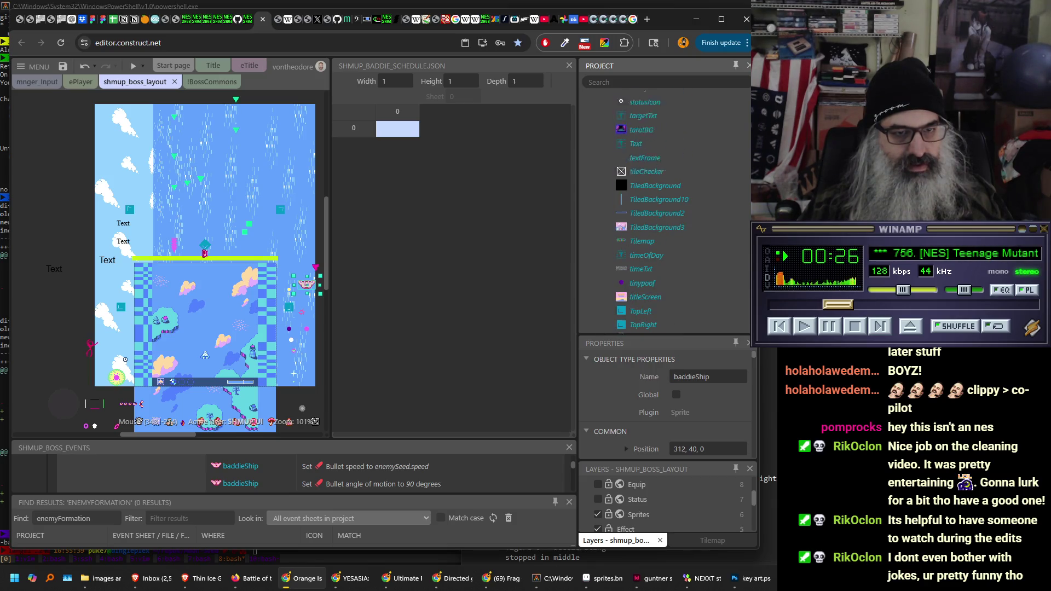
pyautogui.scroll(5, 744, 110)
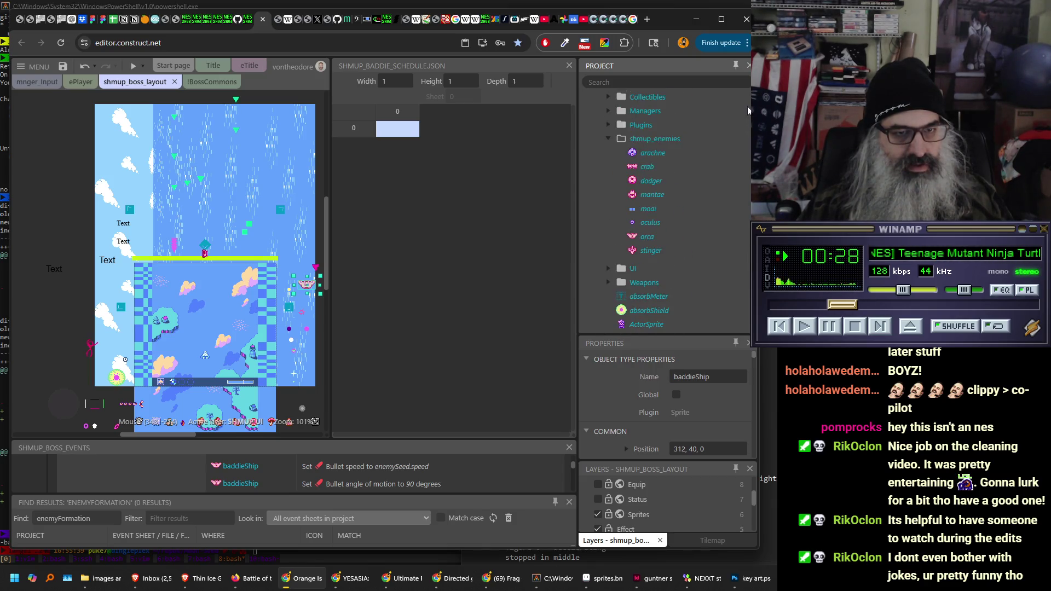
pyautogui.scroll(-6, 747, 110)
pyautogui.scroll(10, 747, 124)
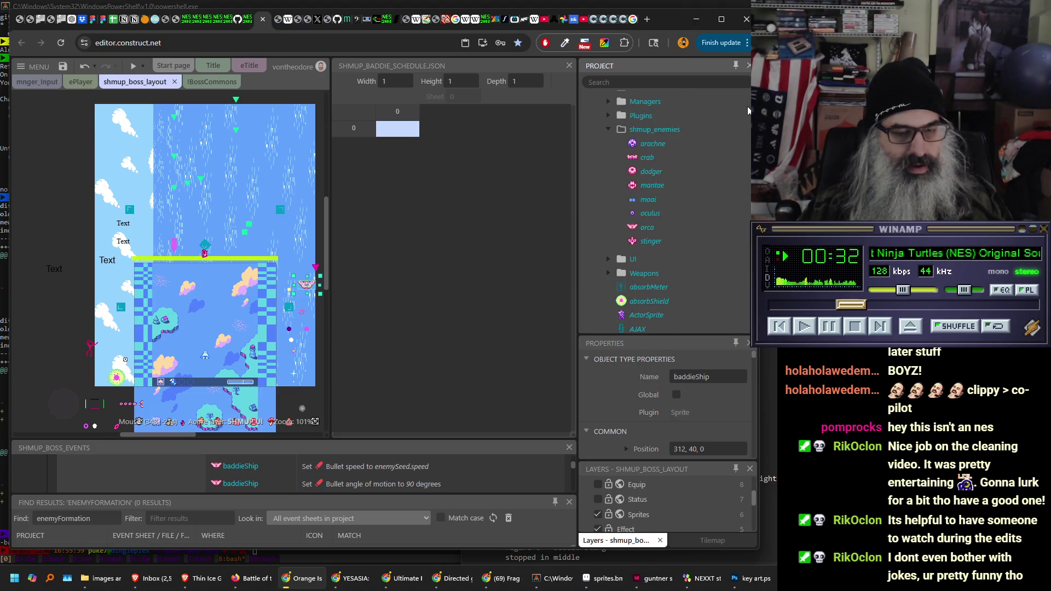
pyautogui.scroll(-9, 747, 107)
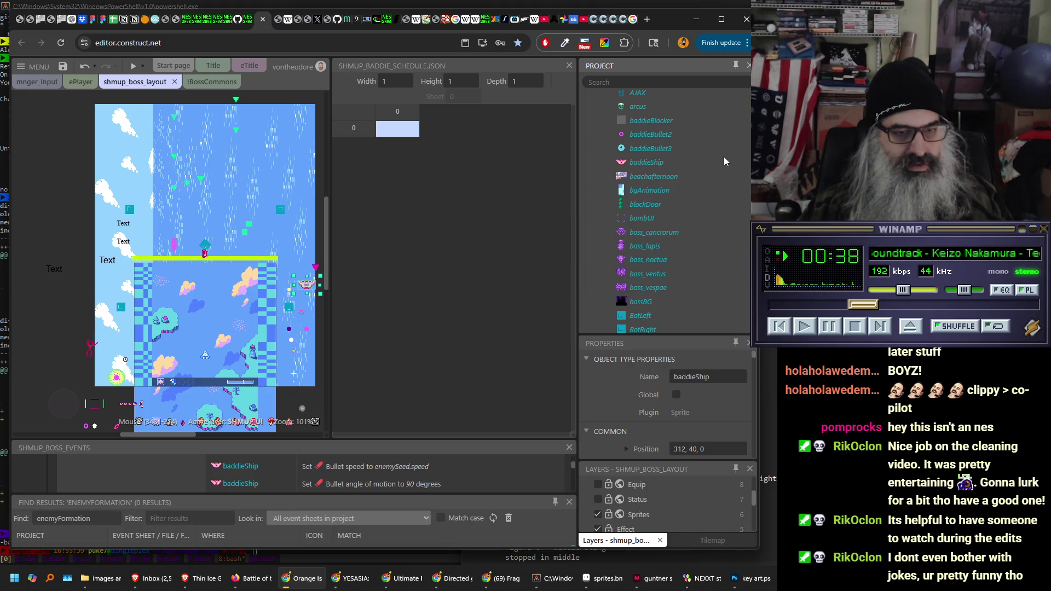
pyautogui.click(665, 234)
pyautogui.scroll(2, 701, 205)
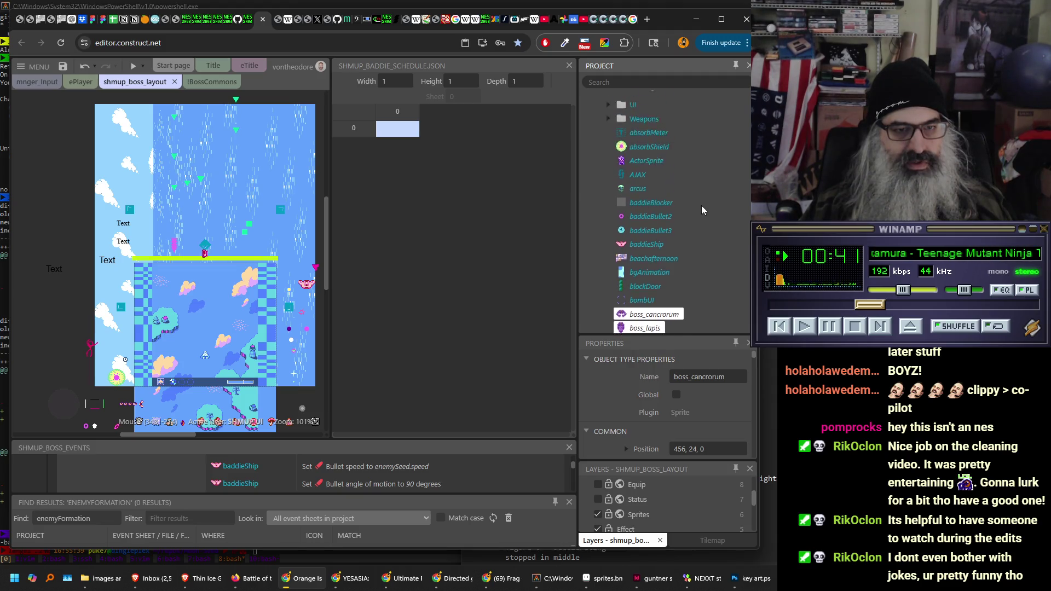
pyautogui.scroll(-1, 690, 279)
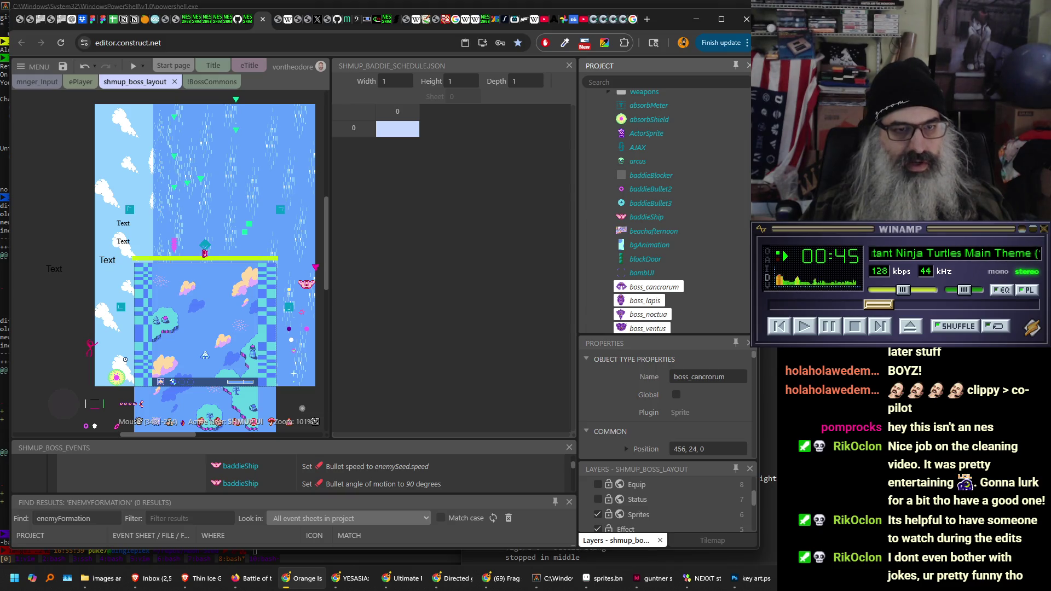
pyautogui.scroll(1, 655, 288)
pyautogui.scroll(1, 662, 213)
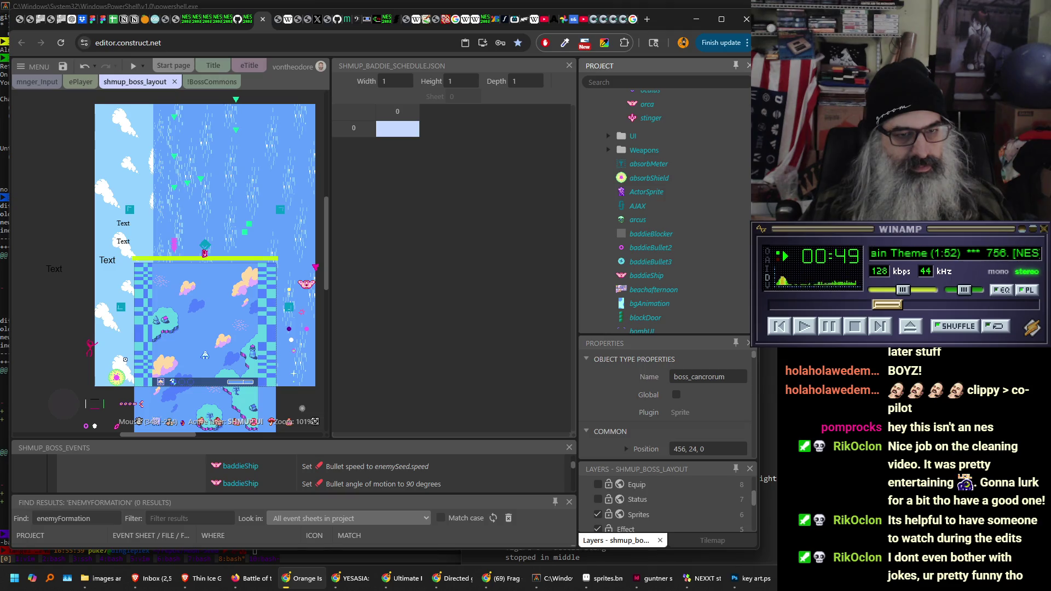
pyautogui.scroll(4, 662, 213)
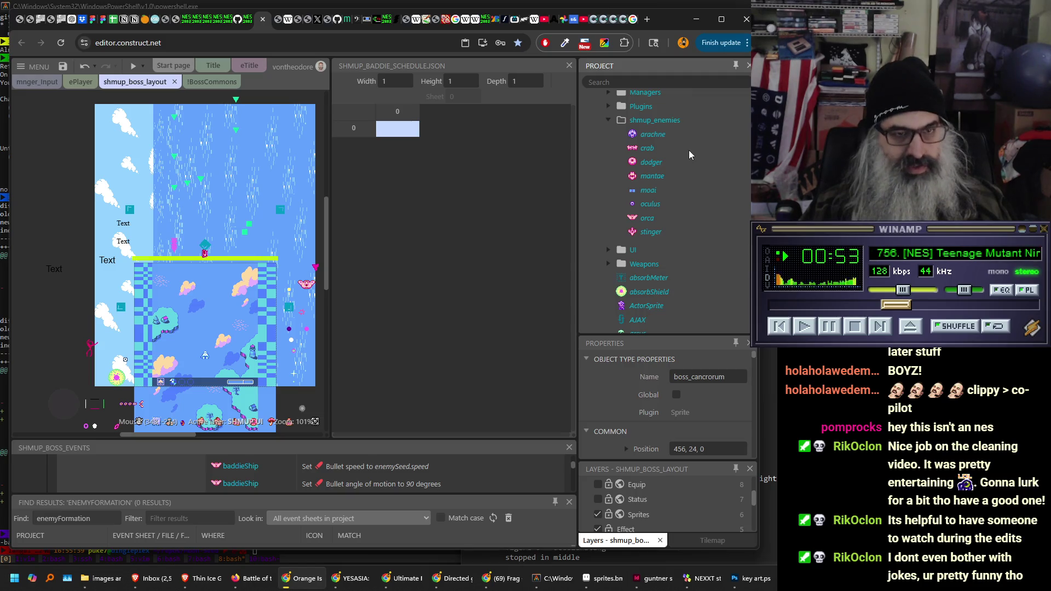
# - Save the project with Ctrl+S
pyautogui.hotkey('ctrl', 's')
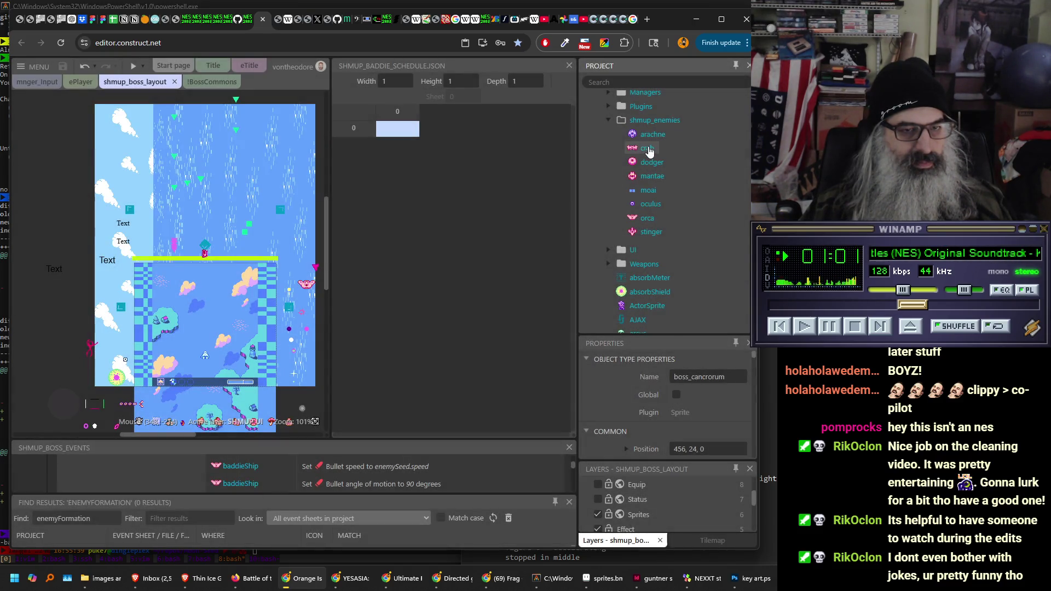
# - Select crab and scroll through its instance variables inherited from shmupenemies
pyautogui.click(648, 150)
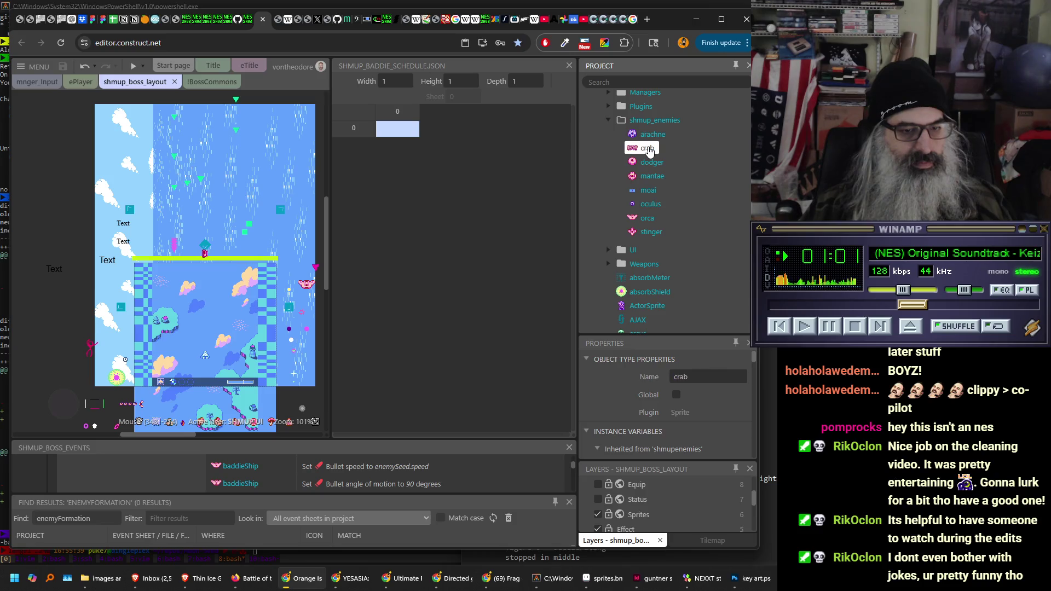
pyautogui.moveTo(754, 356)
pyautogui.mouseDown()
pyautogui.moveTo(755, 379)
pyautogui.moveTo(756, 366)
pyautogui.mouseUp()
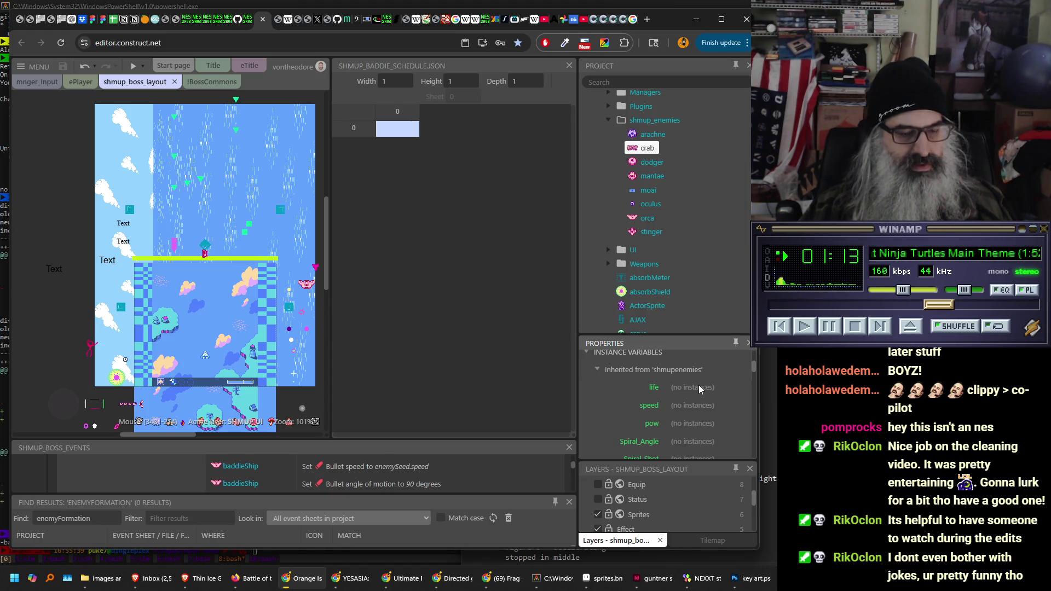
pyautogui.moveTo(754, 366)
pyautogui.mouseDown()
pyautogui.moveTo(760, 458)
pyautogui.moveTo(757, 376)
pyautogui.mouseUp()
pyautogui.scroll(5, 700, 162)
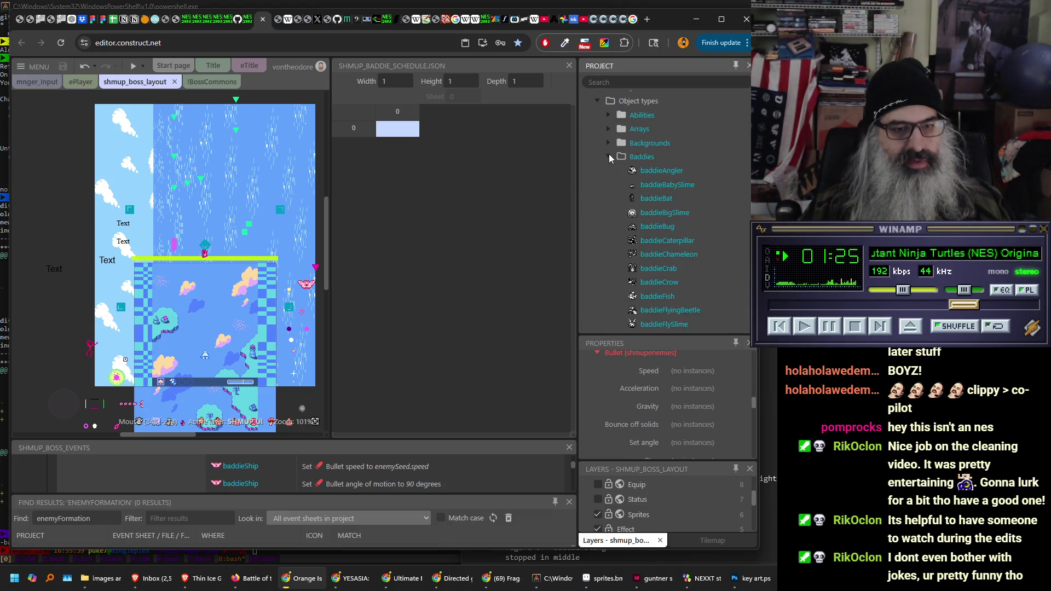
# - Expand the Baddies object-type folder, browse it, then collapse it again
pyautogui.click(608, 155)
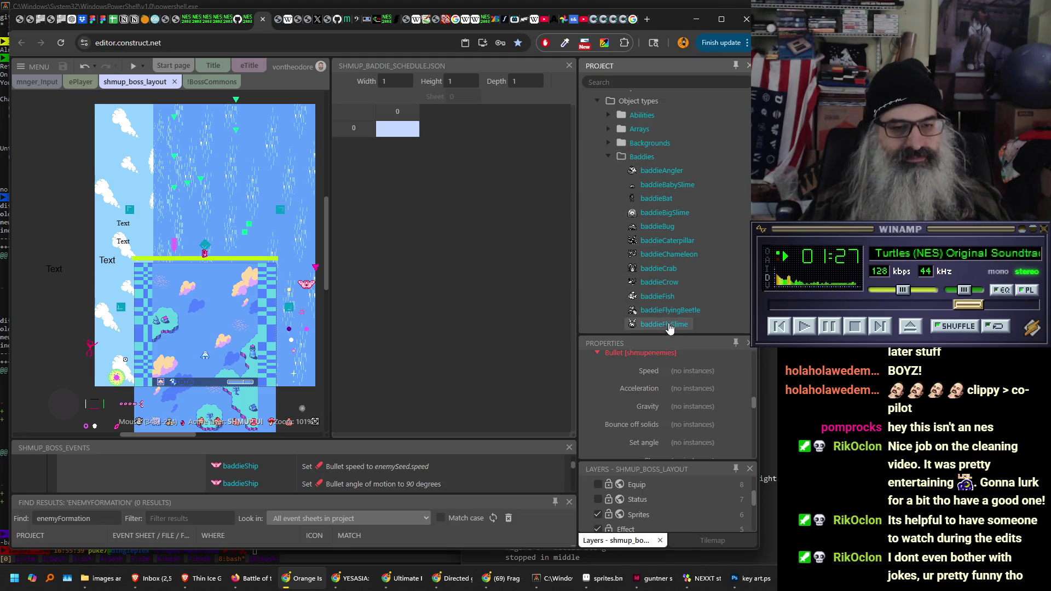
pyautogui.scroll(-5, 684, 213)
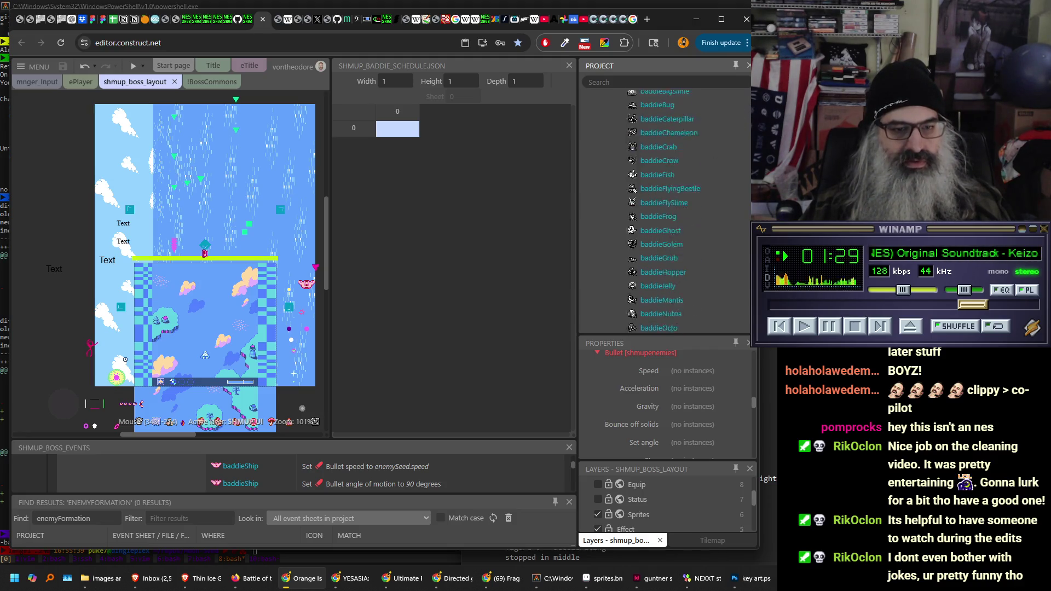
pyautogui.scroll(5, 601, 172)
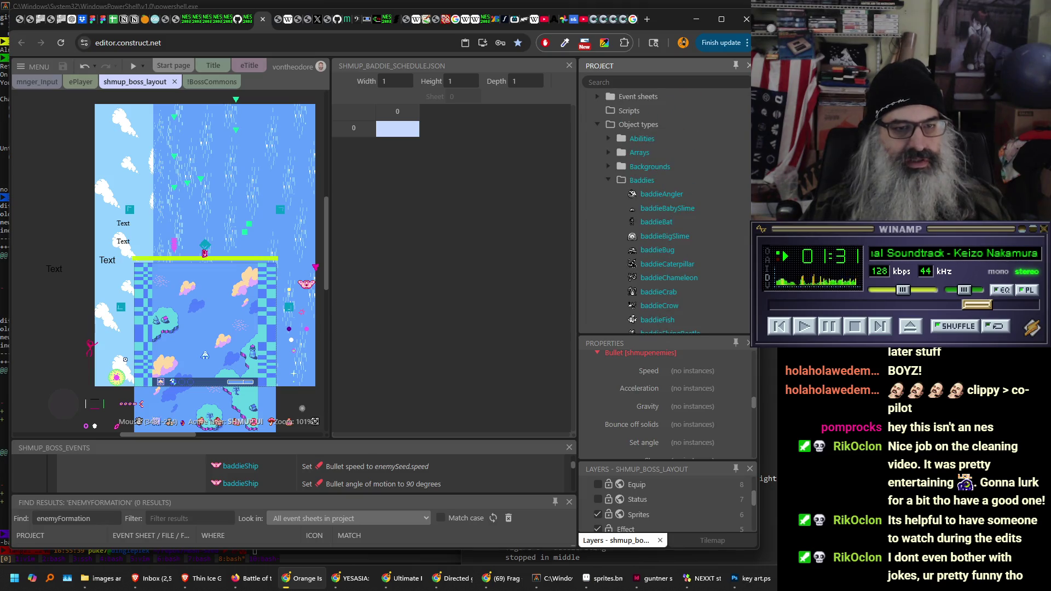
pyautogui.click(608, 178)
pyautogui.scroll(-1, 695, 203)
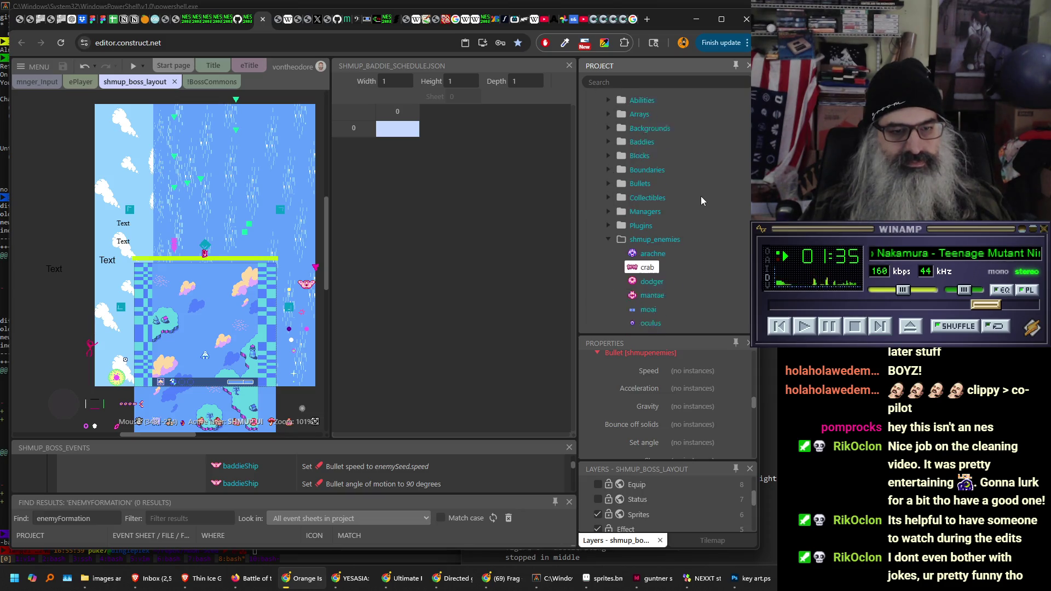
pyautogui.scroll(-3, 701, 196)
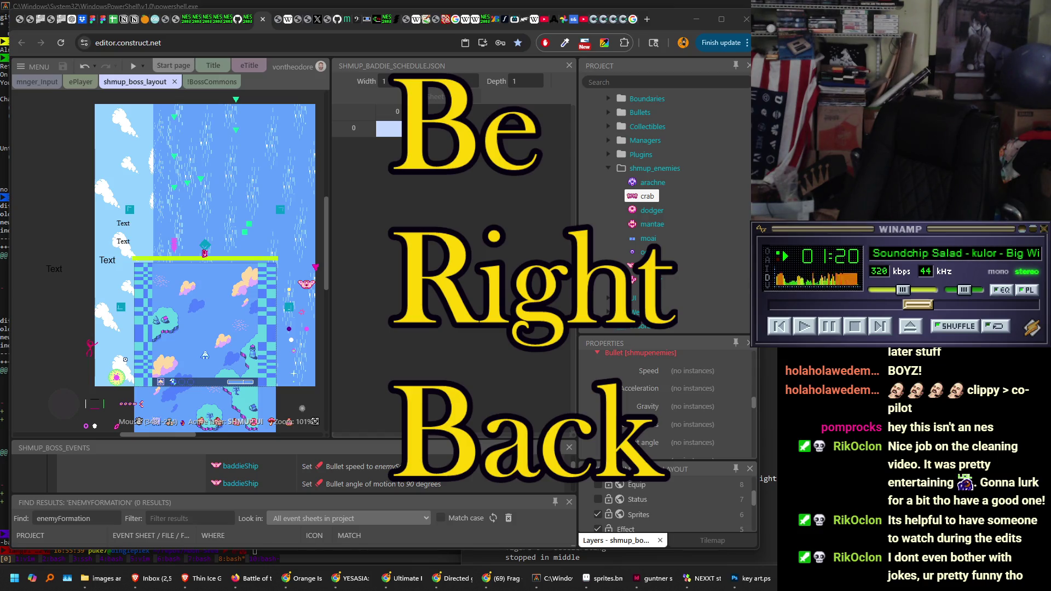
# - Move the Project/Properties splitter up and the Properties/Layers splitter down to enlarge Properties
pyautogui.press('Right')
pyautogui.press('Right')
pyautogui.press('Right')
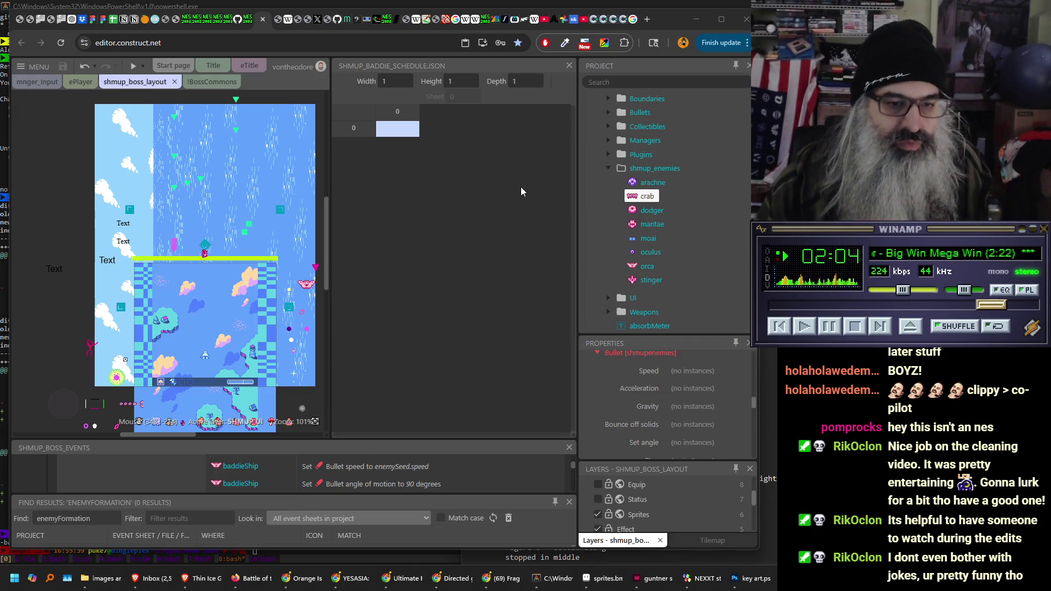
pyautogui.moveTo(620, 335); pyautogui.dragTo(665, 235)
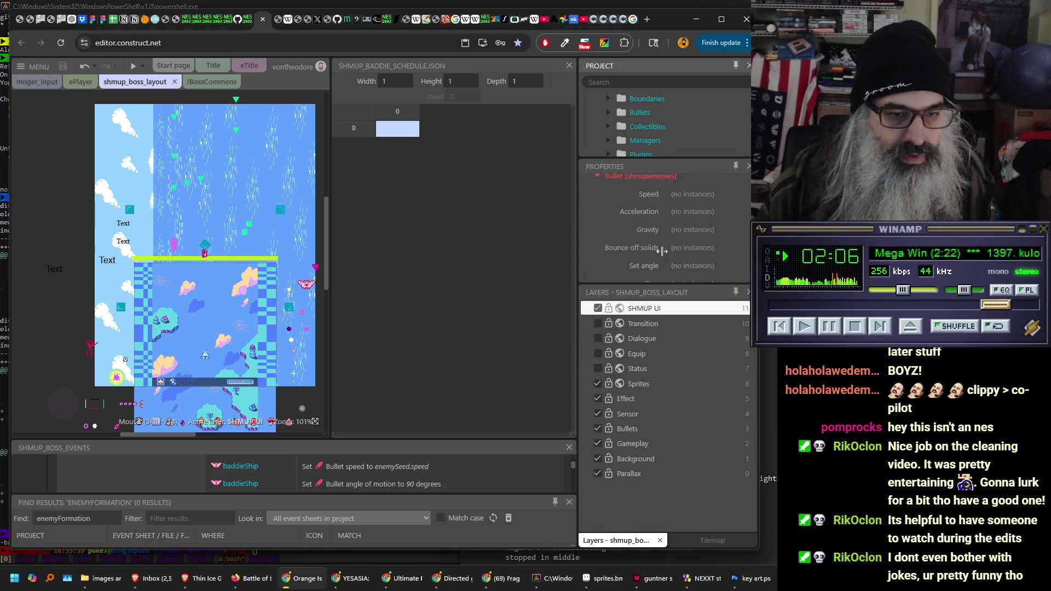
pyautogui.moveTo(652, 286); pyautogui.dragTo(652, 461)
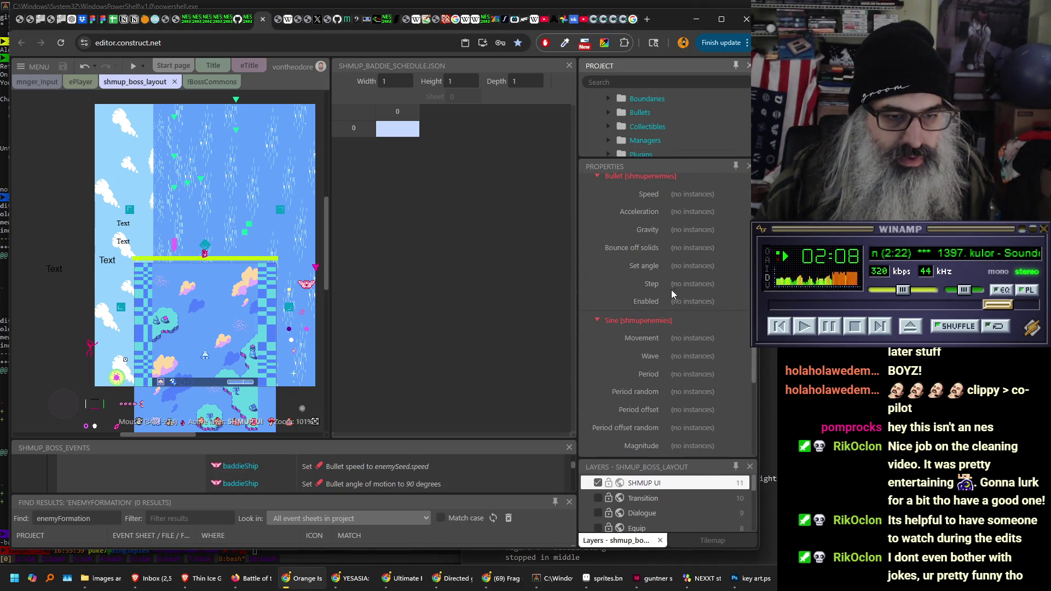
pyautogui.scroll(5, 679, 285)
pyautogui.scroll(4, 690, 270)
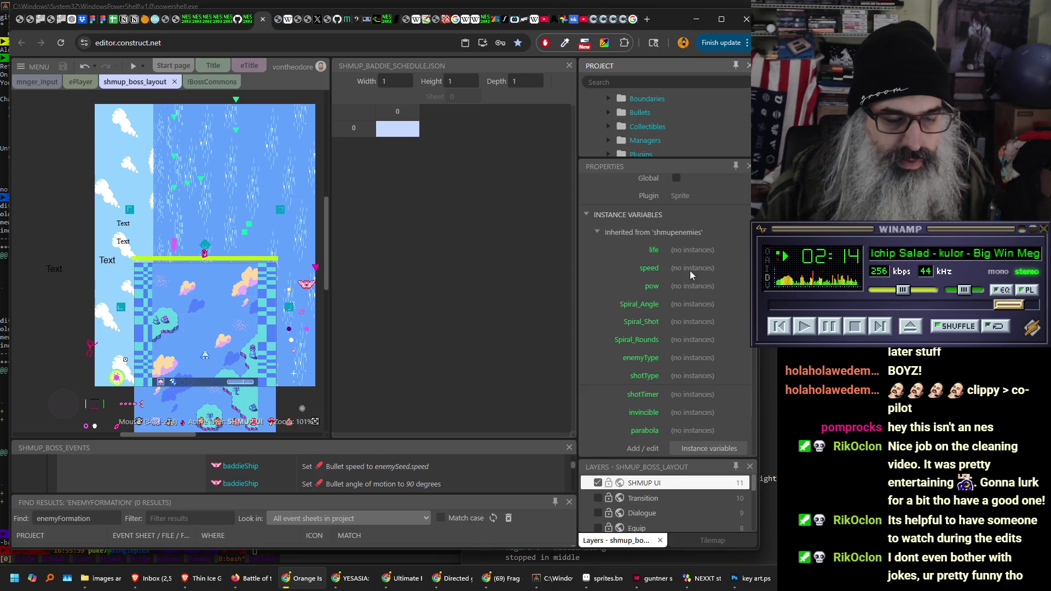
pyautogui.scroll(2, 690, 271)
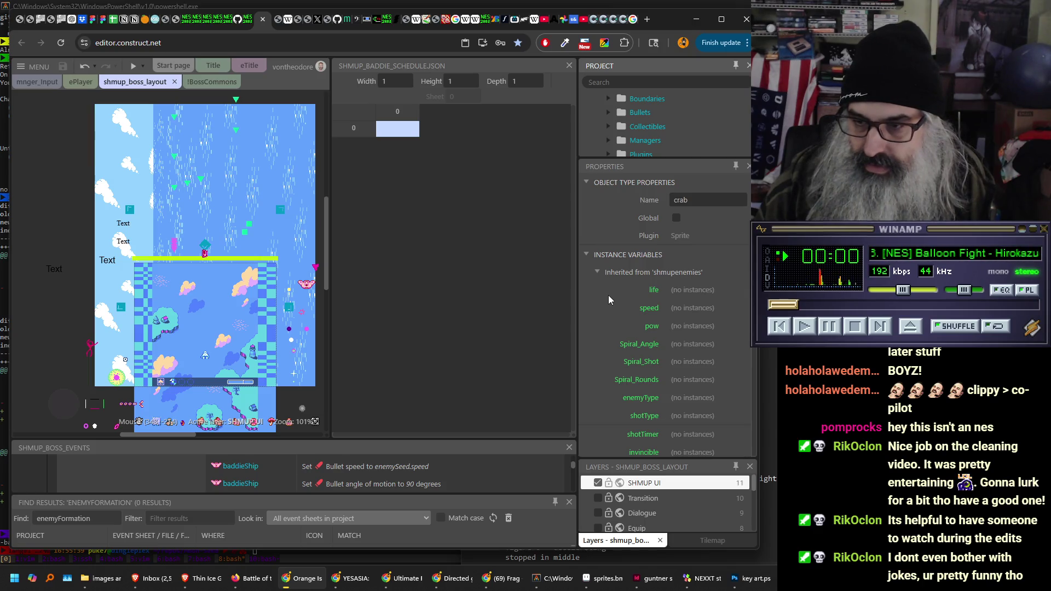
pyautogui.scroll(-10, 607, 294)
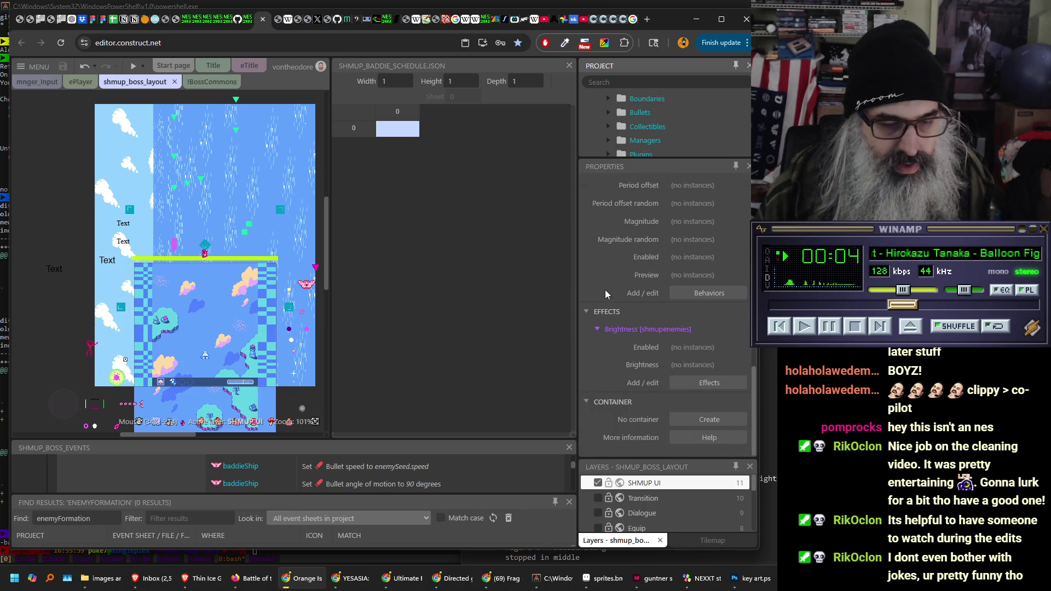
pyautogui.scroll(10, 605, 291)
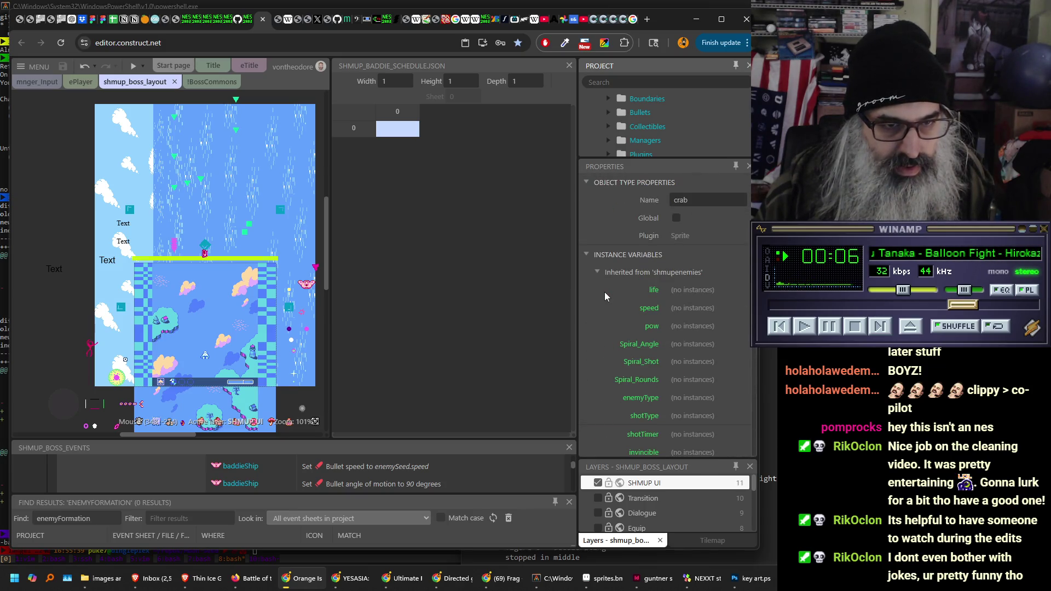
pyautogui.scroll(-3, 604, 291)
pyautogui.scroll(3, 604, 295)
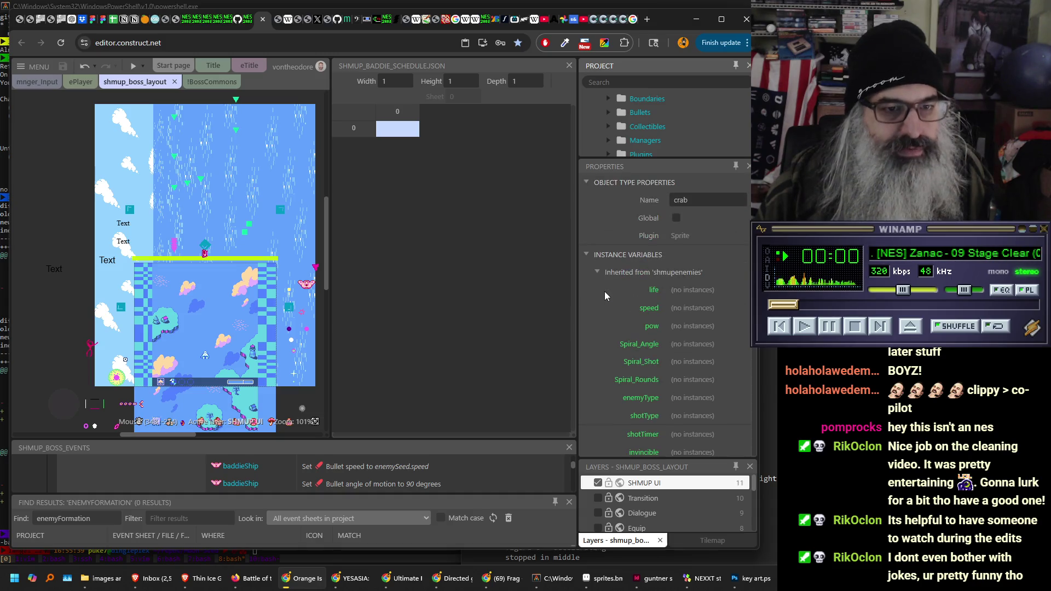
# - Select the baddieShip and scroll its properties to Bullet speed 30 and the horizontal Sine settings
pyautogui.click(307, 283)
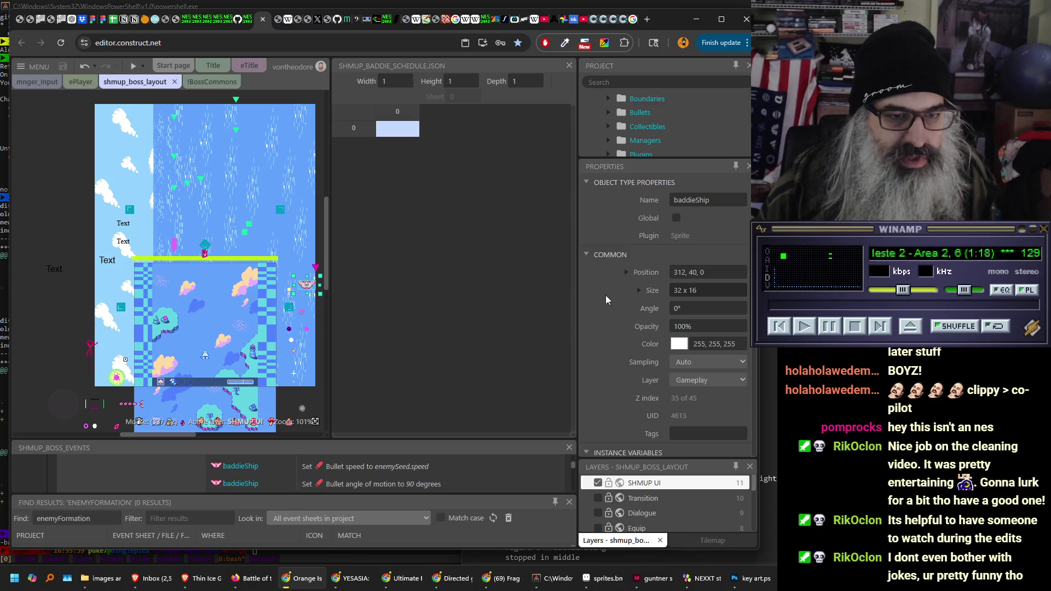
pyautogui.scroll(-3, 605, 294)
pyautogui.scroll(-2, 605, 295)
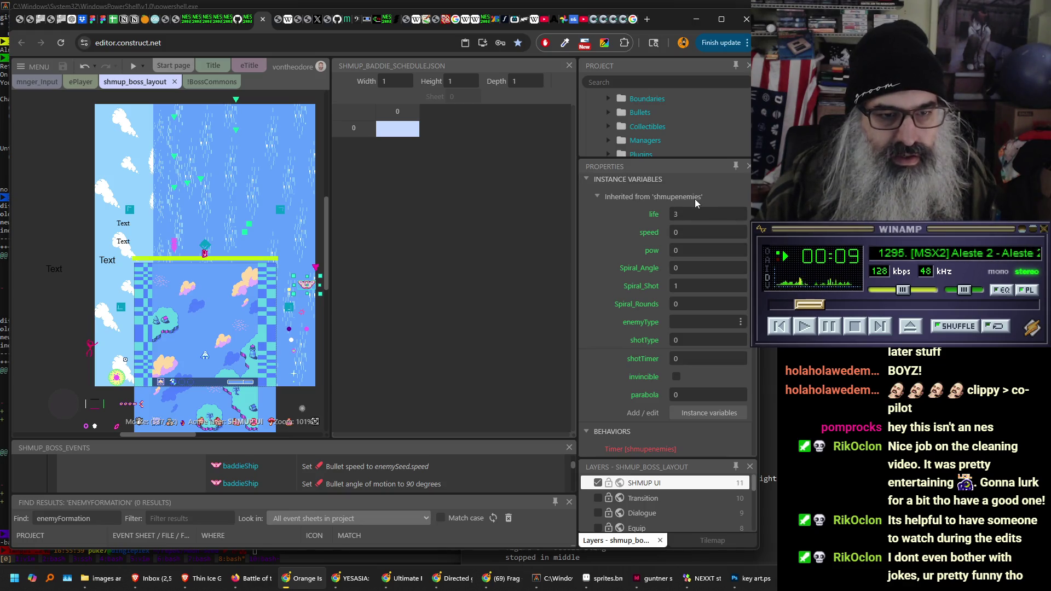
pyautogui.scroll(-3, 627, 233)
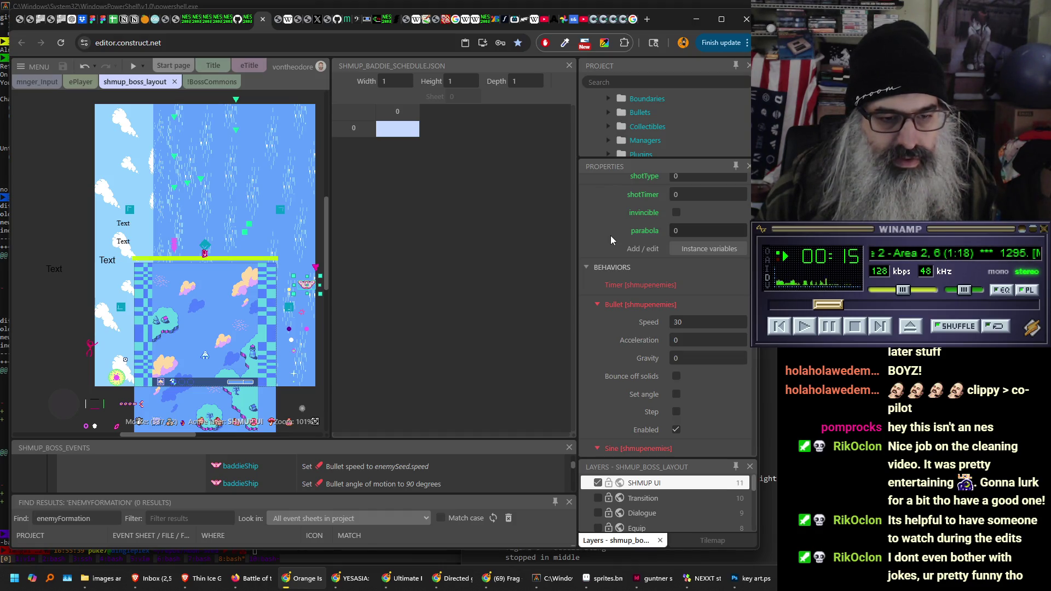
pyautogui.scroll(-3, 610, 236)
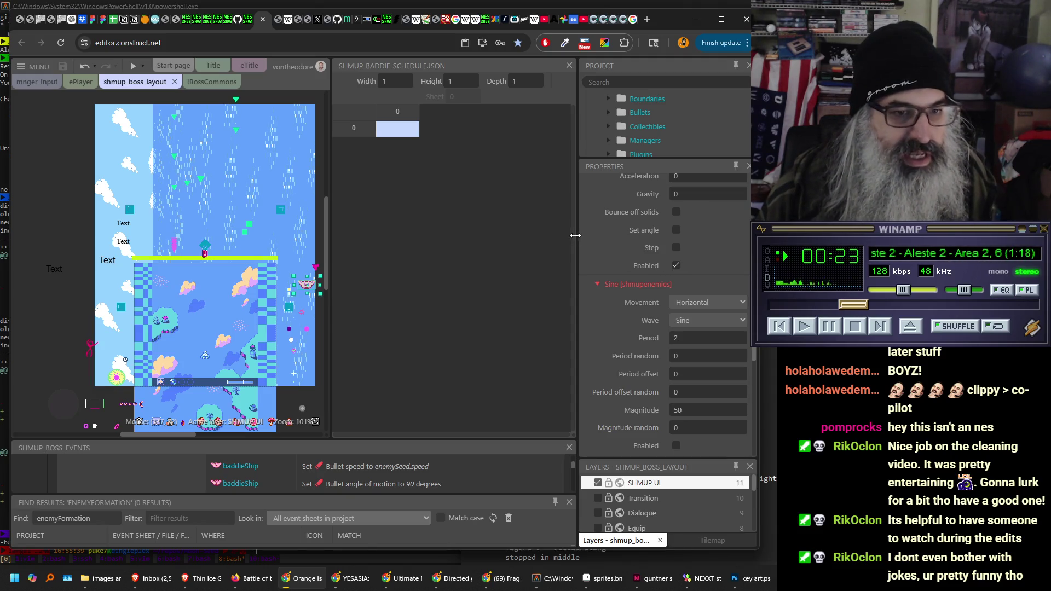
pyautogui.scroll(2, 591, 229)
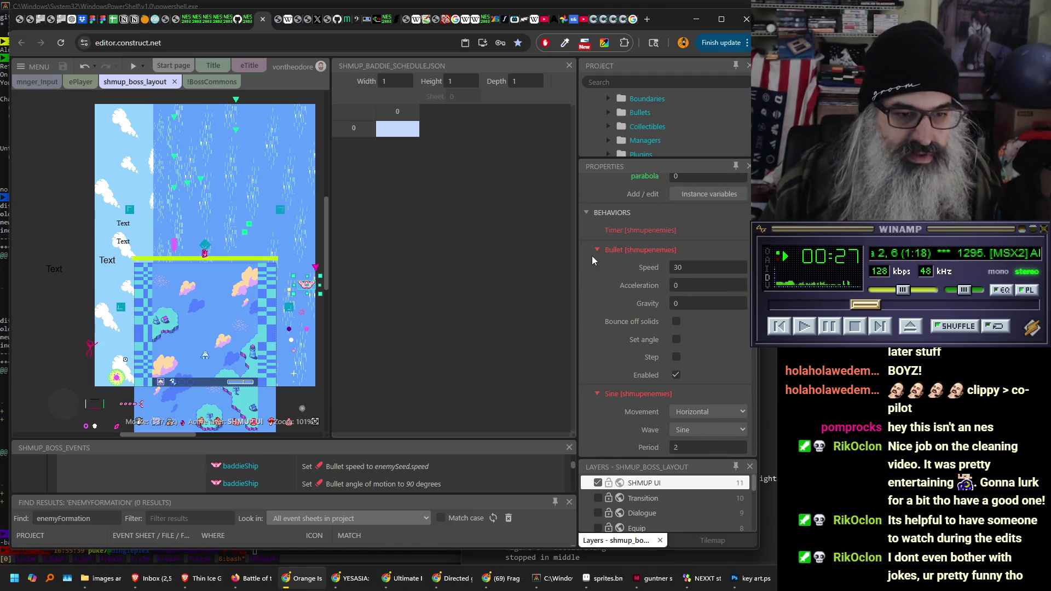
pyautogui.scroll(-3, 592, 255)
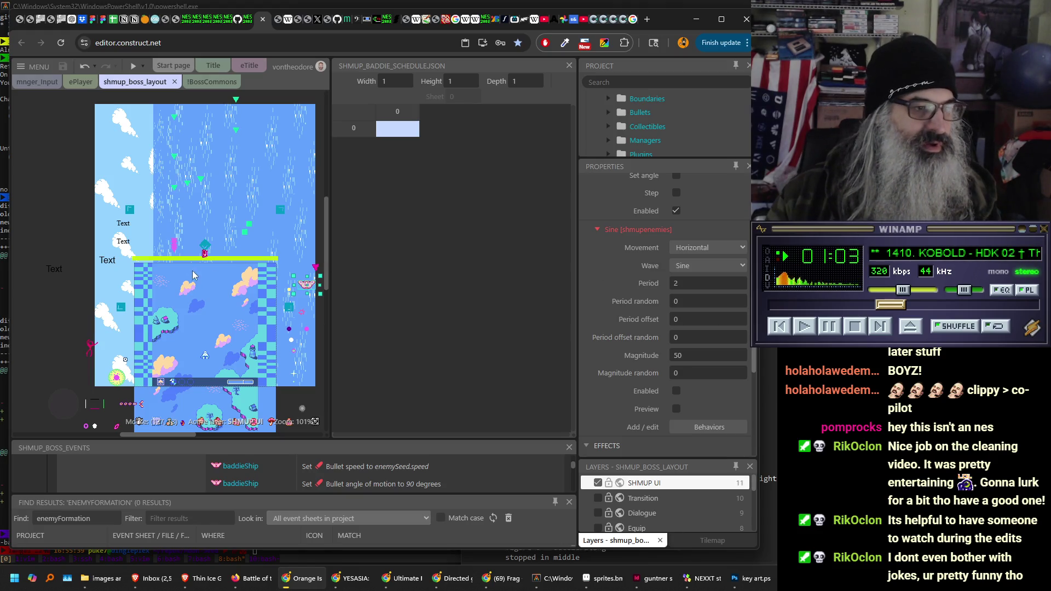
# - Zoom the layout to about 288% and pan right to the player ship area
pyautogui.scroll(3, 201, 251)
pyautogui.scroll(-3, 201, 251)
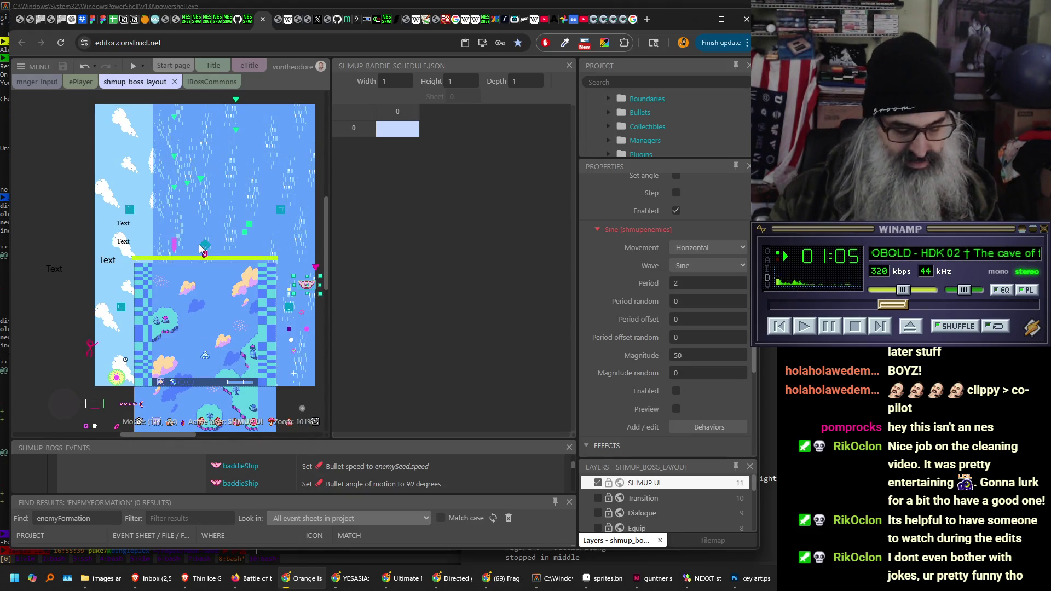
pyautogui.scroll(5, 200, 247)
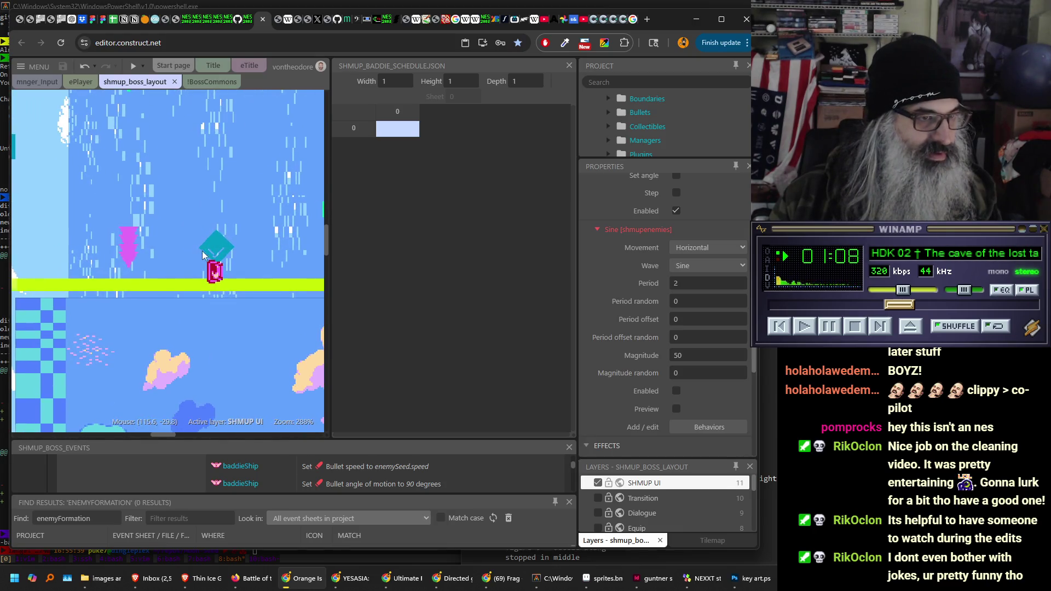
pyautogui.hscroll(3, 199, 250)
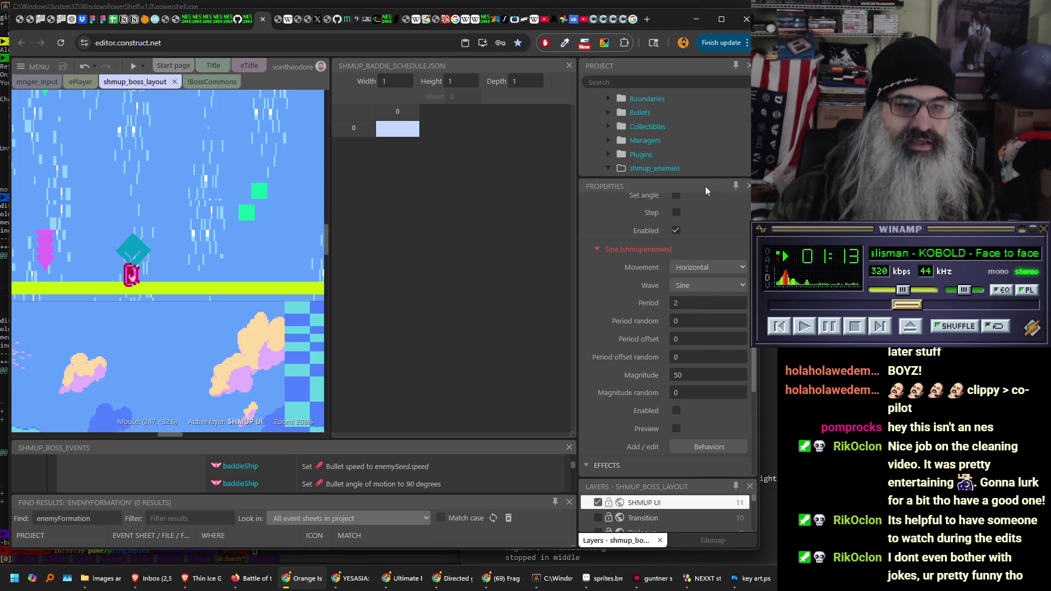
# - Reveal the enemy object list and place a first oculus just above the player's ship
pyautogui.moveTo(657, 478)
pyautogui.mouseDown()
pyautogui.moveTo(659, 359)
pyautogui.moveTo(686, 250)
pyautogui.moveTo(688, 353)
pyautogui.mouseUp()
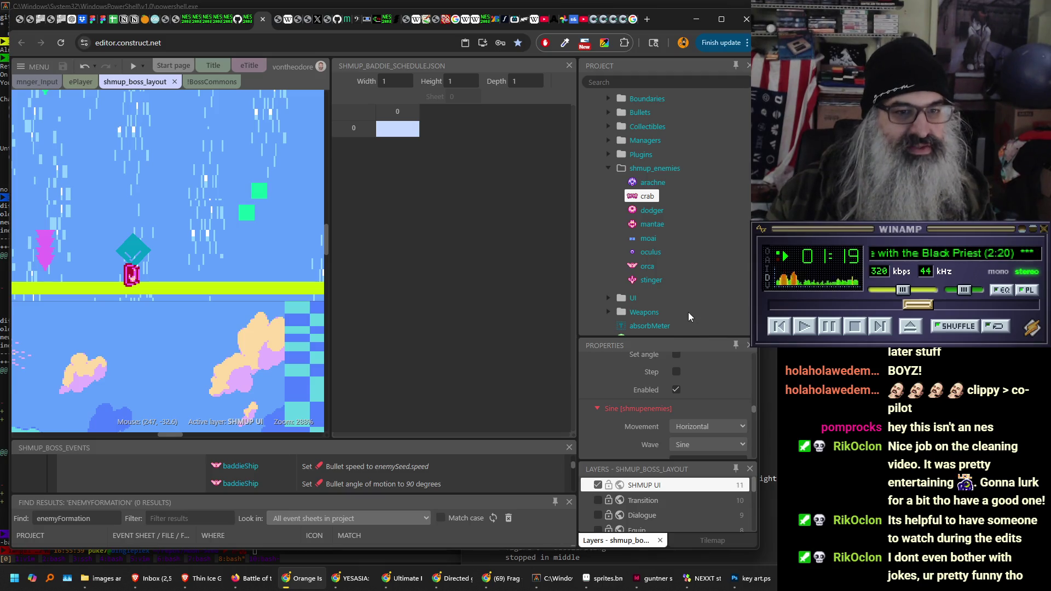
pyautogui.moveTo(638, 258)
pyautogui.mouseDown()
pyautogui.moveTo(230, 249)
pyautogui.moveTo(184, 218)
pyautogui.mouseUp()
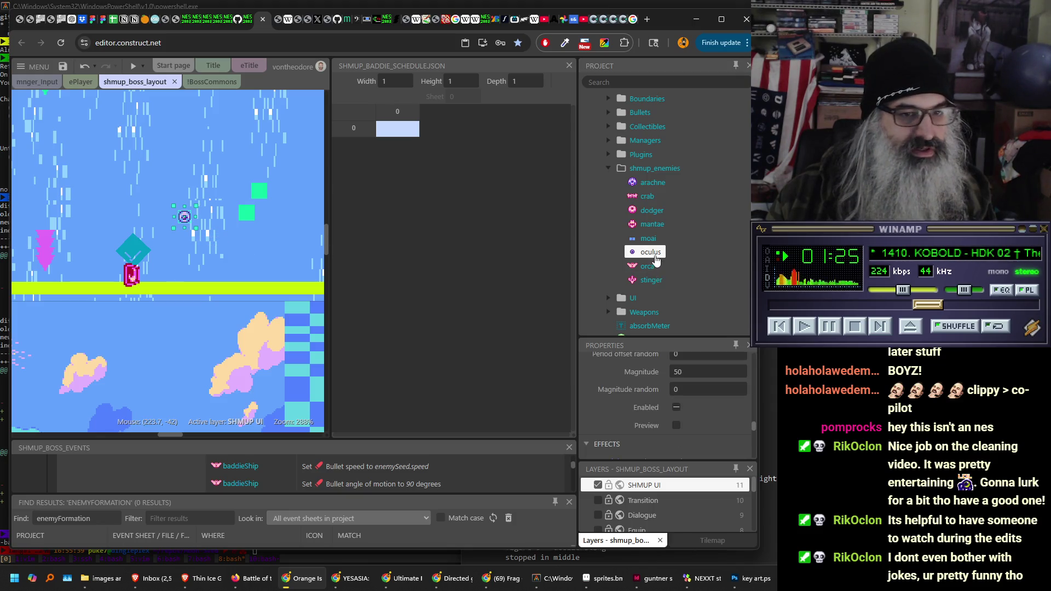
pyautogui.moveTo(186, 220); pyautogui.dragTo(197, 234)
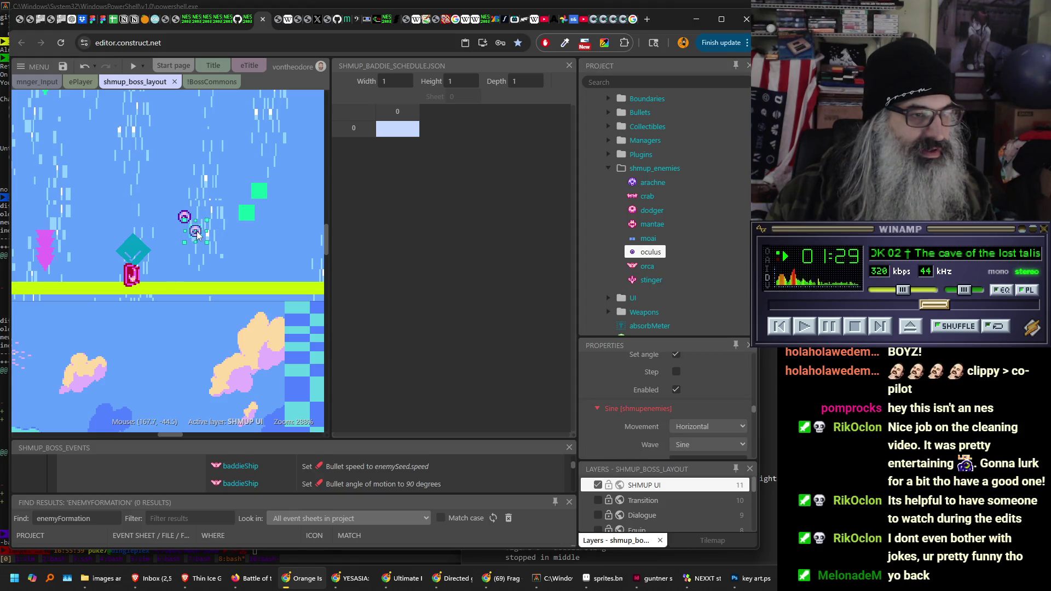
# - Add two more oculus enemies beside the first and nudge the top one down
pyautogui.moveTo(633, 256)
pyautogui.mouseDown()
pyautogui.moveTo(602, 268)
pyautogui.moveTo(175, 235)
pyautogui.moveTo(184, 241)
pyautogui.mouseUp()
pyautogui.moveTo(648, 252)
pyautogui.mouseDown()
pyautogui.moveTo(283, 198)
pyautogui.moveTo(197, 254)
pyautogui.mouseUp()
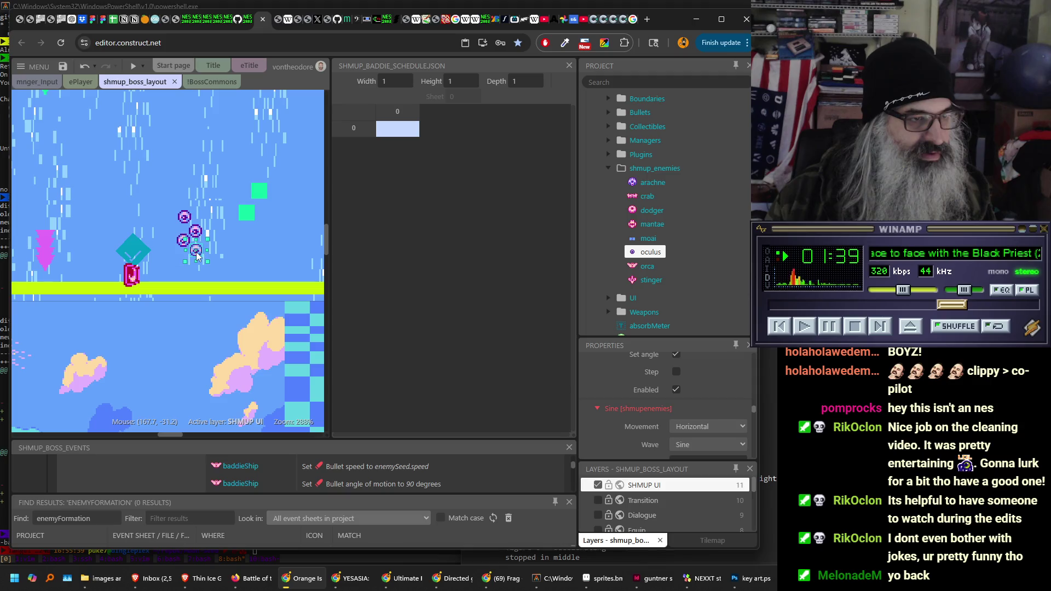
pyautogui.moveTo(188, 221); pyautogui.dragTo(187, 229)
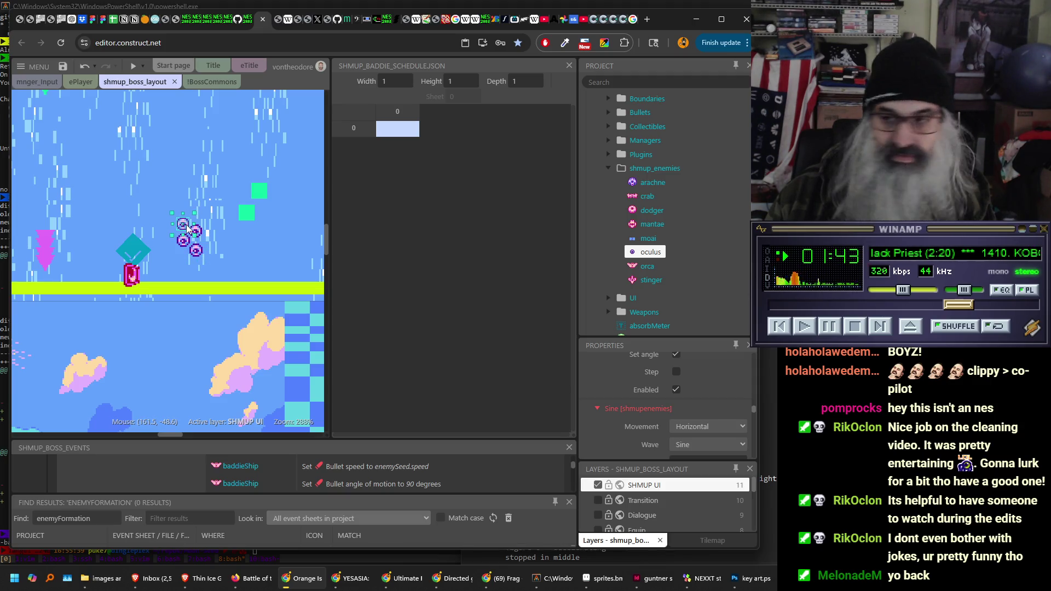
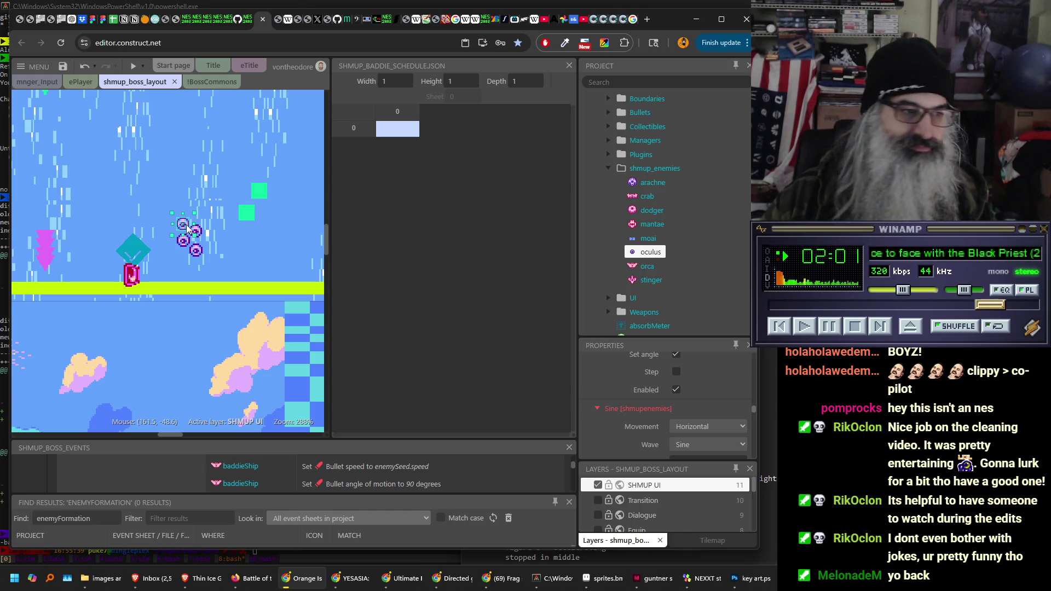
# - Test-run the shmup boss layout in a preview, close it, then select the oculus enemy
pyautogui.click(262, 258)
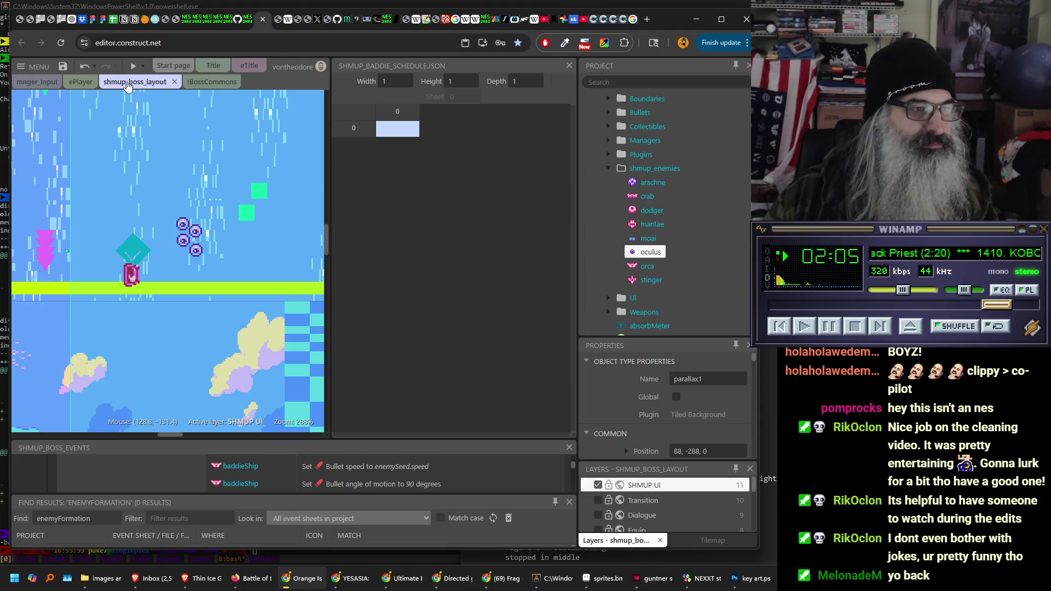
pyautogui.click(131, 67)
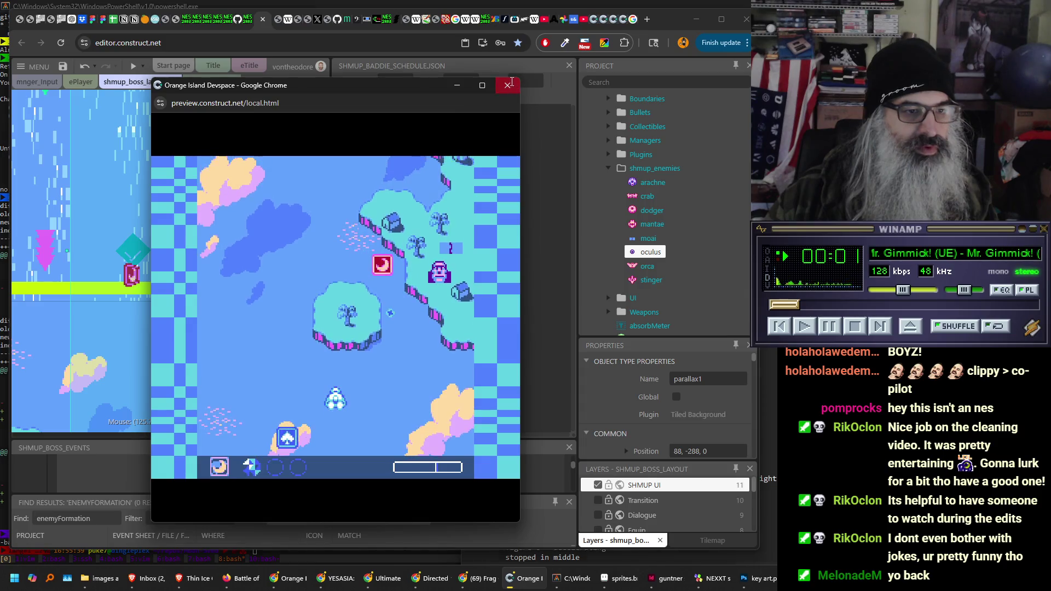
pyautogui.hotkey('ctrl', 'w')
pyautogui.click(197, 250)
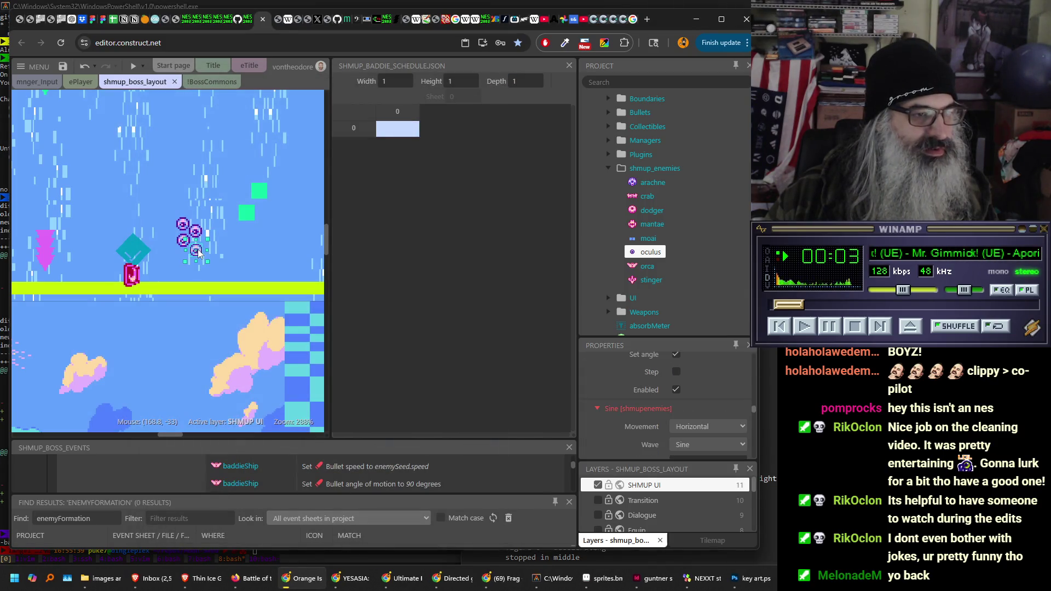
# - Shrink the Project bar and enlarge Properties to review the oculus's Bullet, instance variable and Sine fields
pyautogui.moveTo(691, 336); pyautogui.dragTo(693, 163)
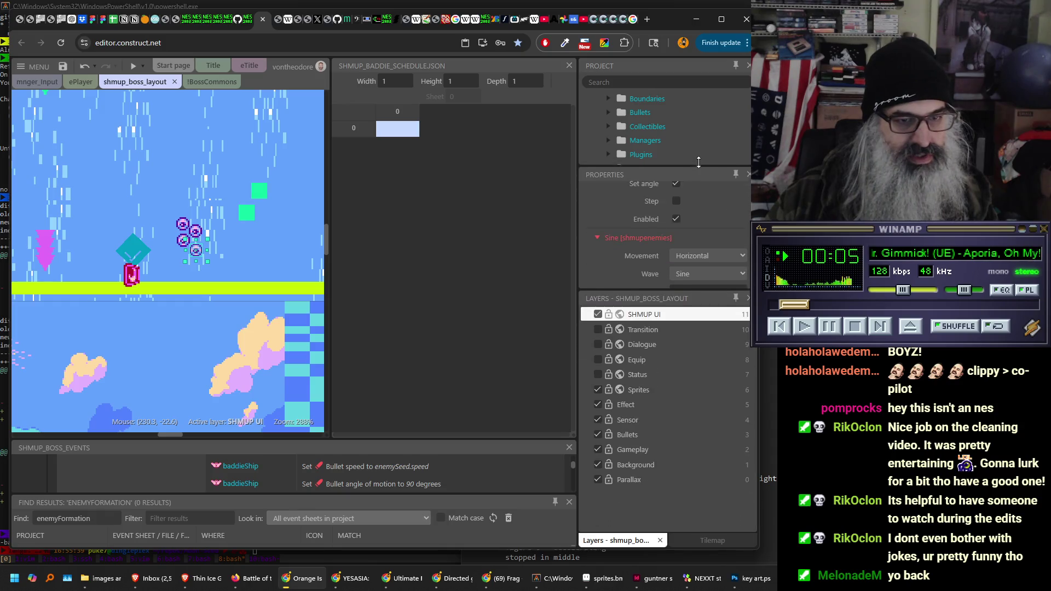
pyautogui.moveTo(650, 284); pyautogui.dragTo(650, 397)
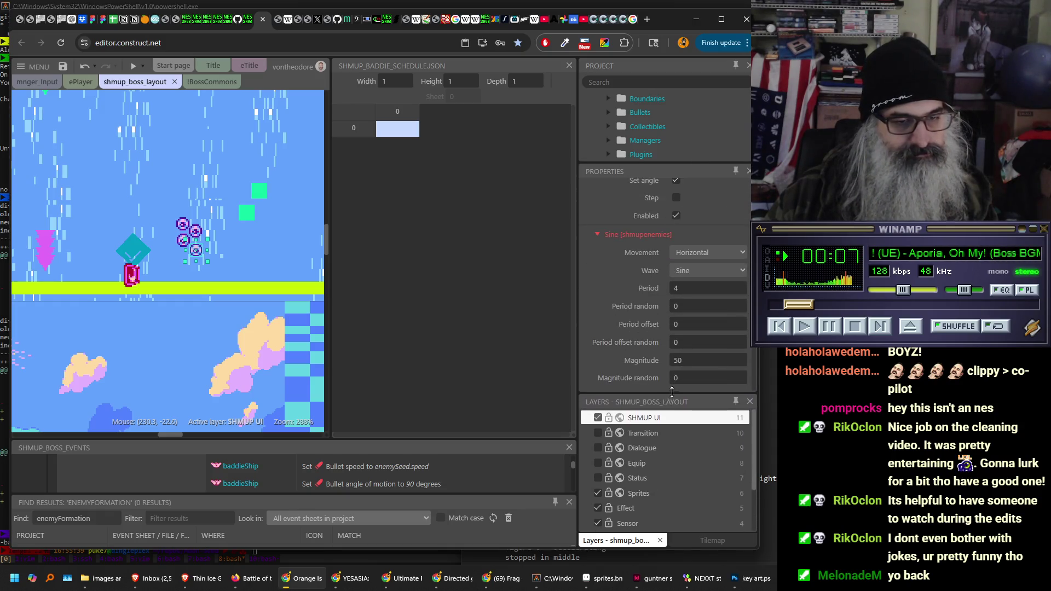
pyautogui.scroll(2, 629, 304)
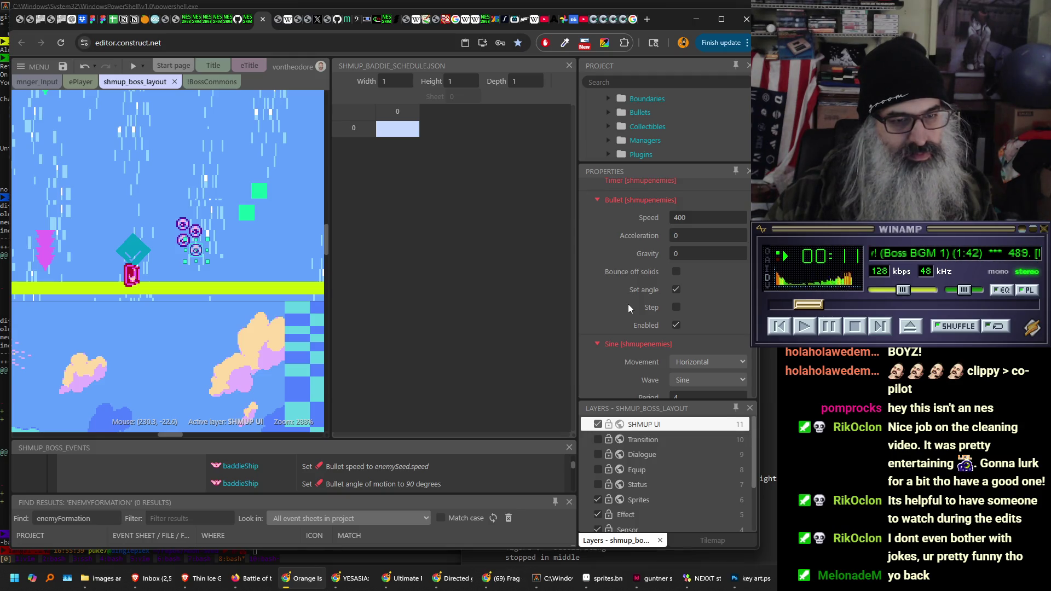
pyautogui.scroll(5, 628, 305)
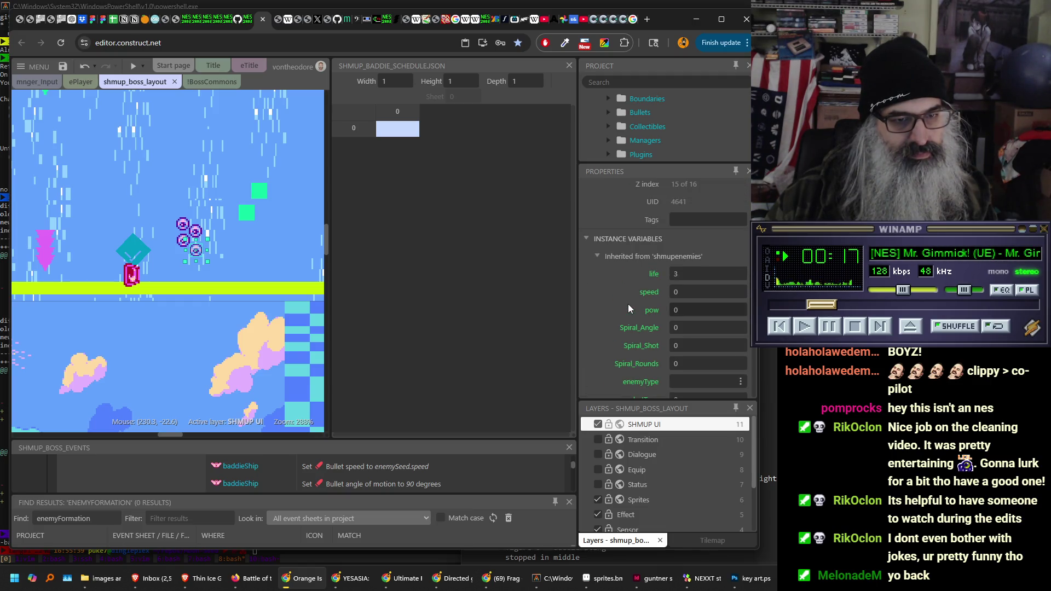
pyautogui.scroll(-2, 628, 304)
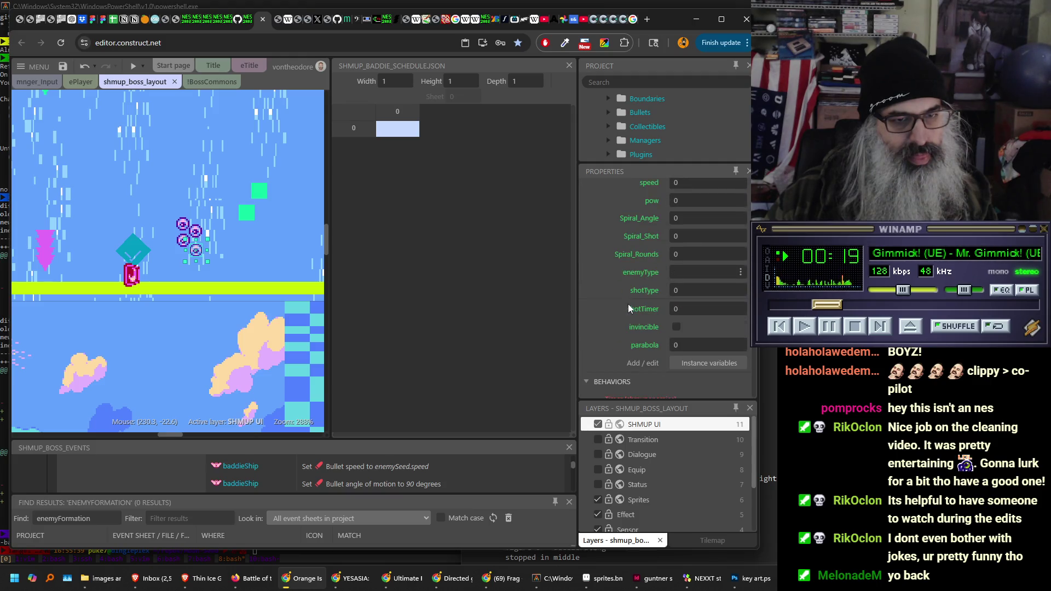
pyautogui.scroll(-5, 629, 305)
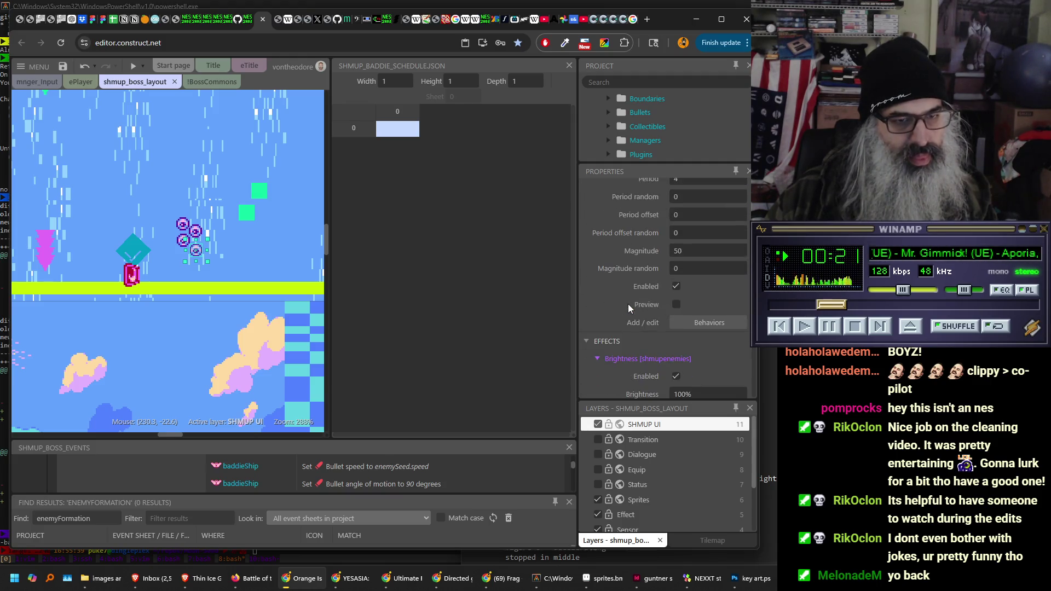
pyautogui.scroll(2, 628, 304)
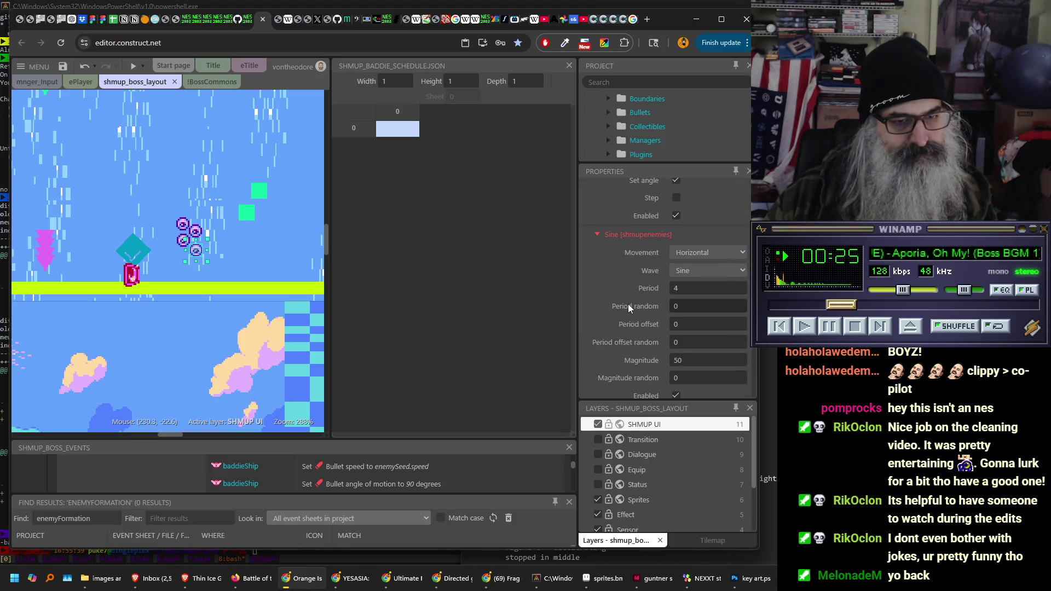
pyautogui.scroll(2, 625, 305)
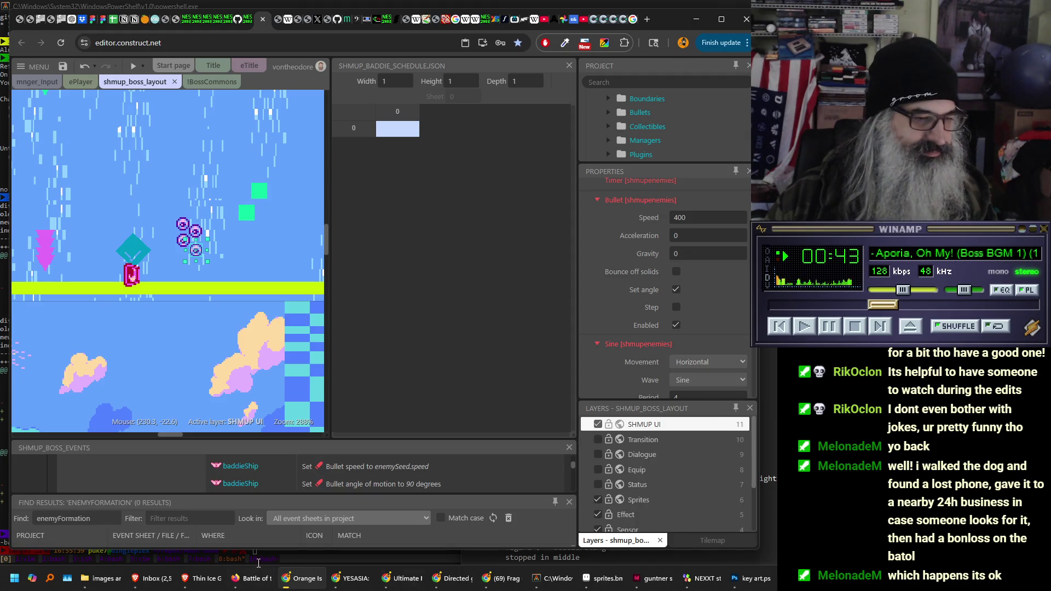
pyautogui.click(251, 584)
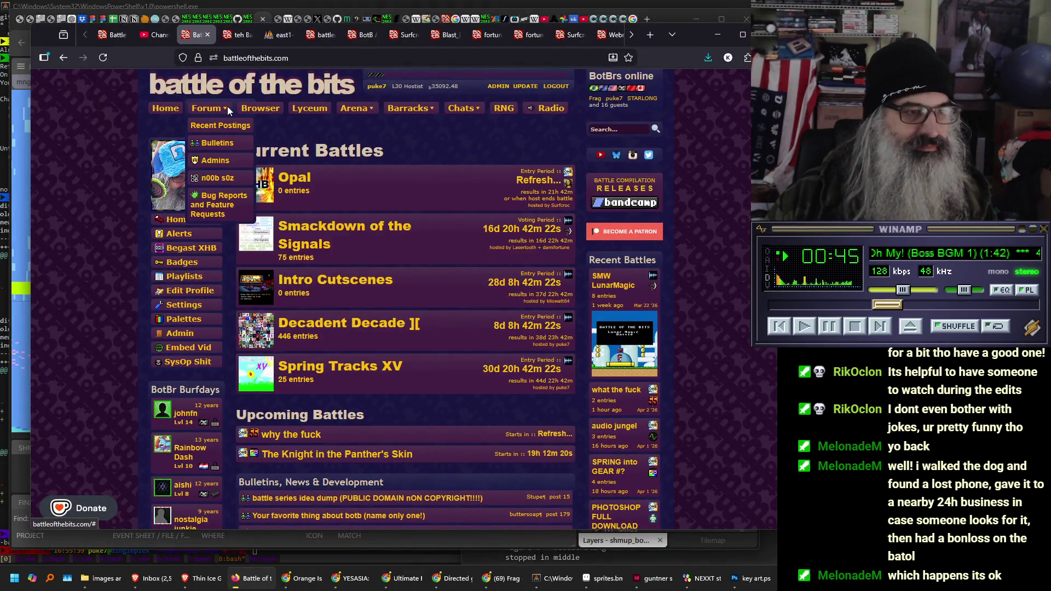
# - Scroll the Battle of the Bits home page and open the 'why the fuck' battle
pyautogui.moveTo(405, 116)
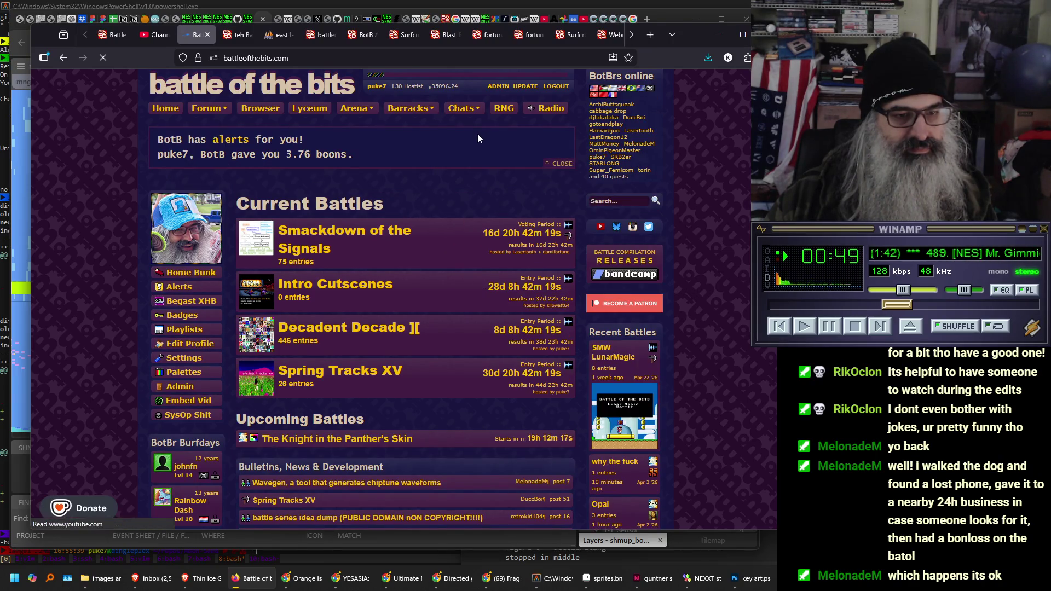
pyautogui.scroll(-2, 723, 247)
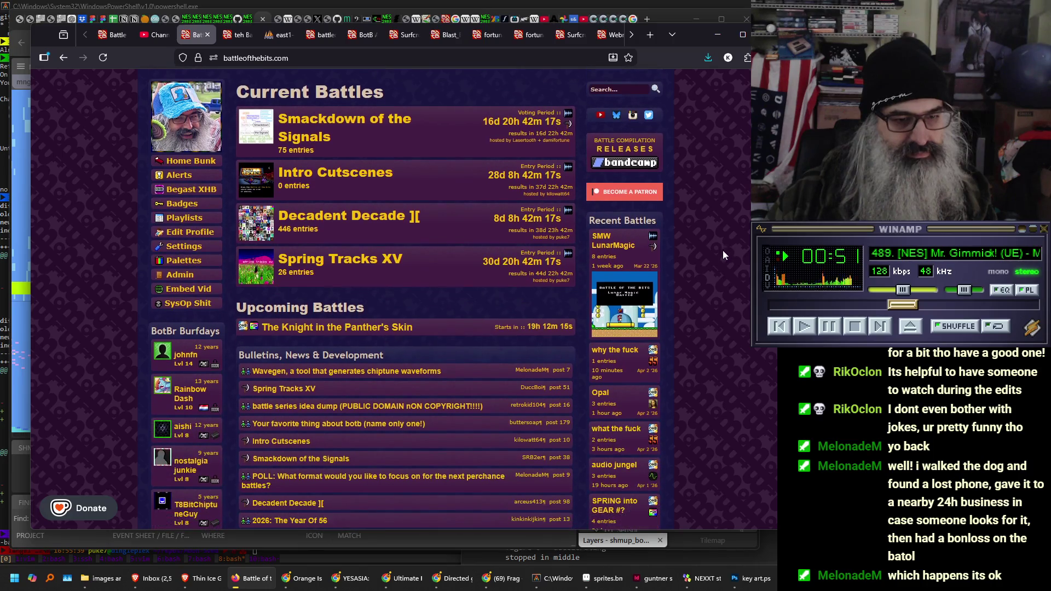
pyautogui.click(618, 365)
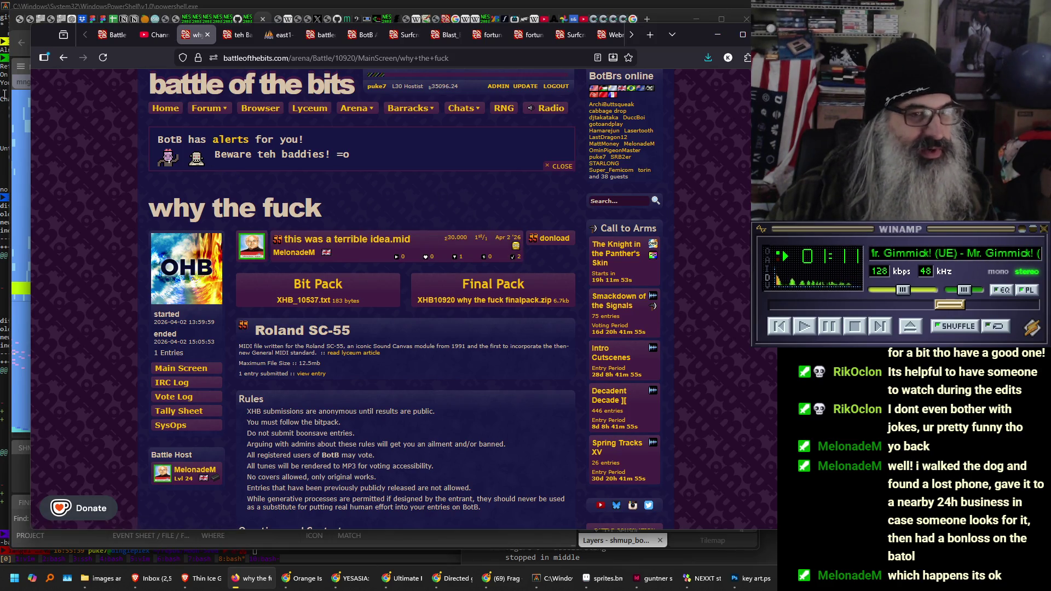
# - Reload the page and read through the Spring Tracks XV comments
pyautogui.moveTo(208, 108)
pyautogui.press('F5')
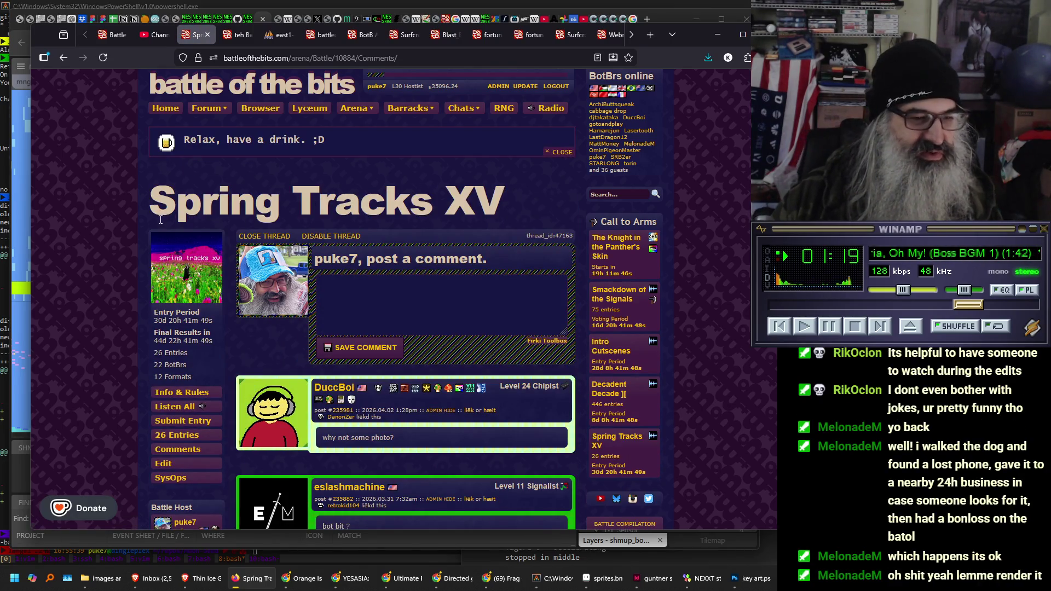
pyautogui.scroll(-4, 130, 222)
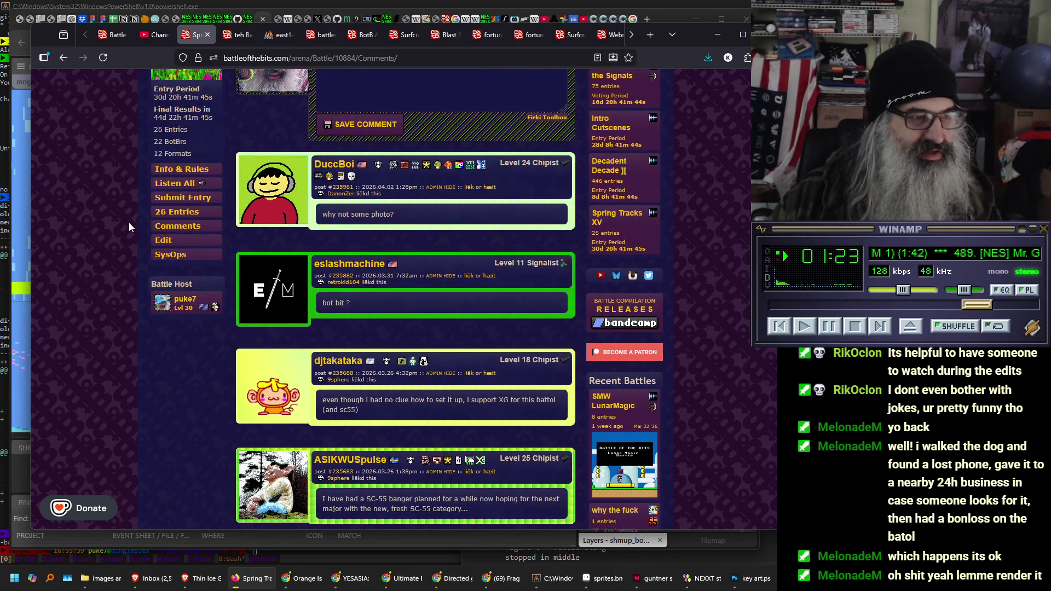
pyautogui.scroll(-5, 130, 222)
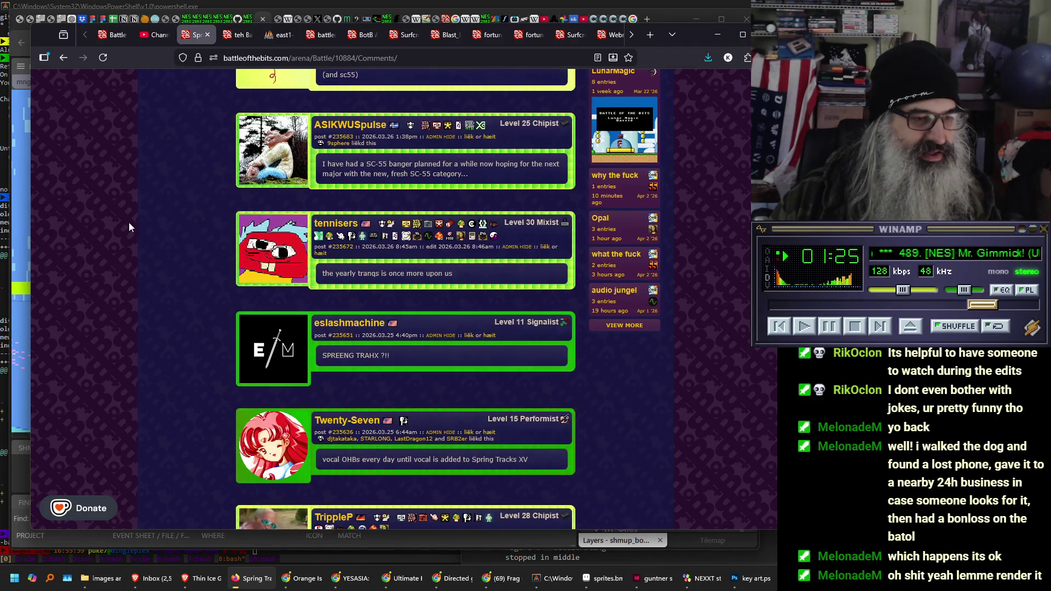
pyautogui.scroll(-5, 129, 222)
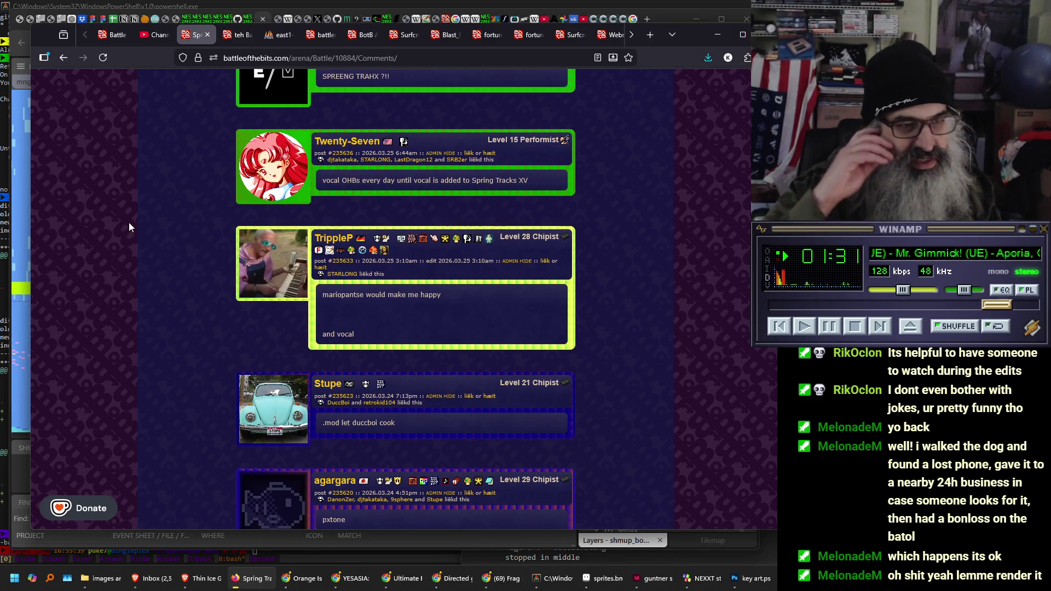
pyautogui.scroll(-2, 129, 223)
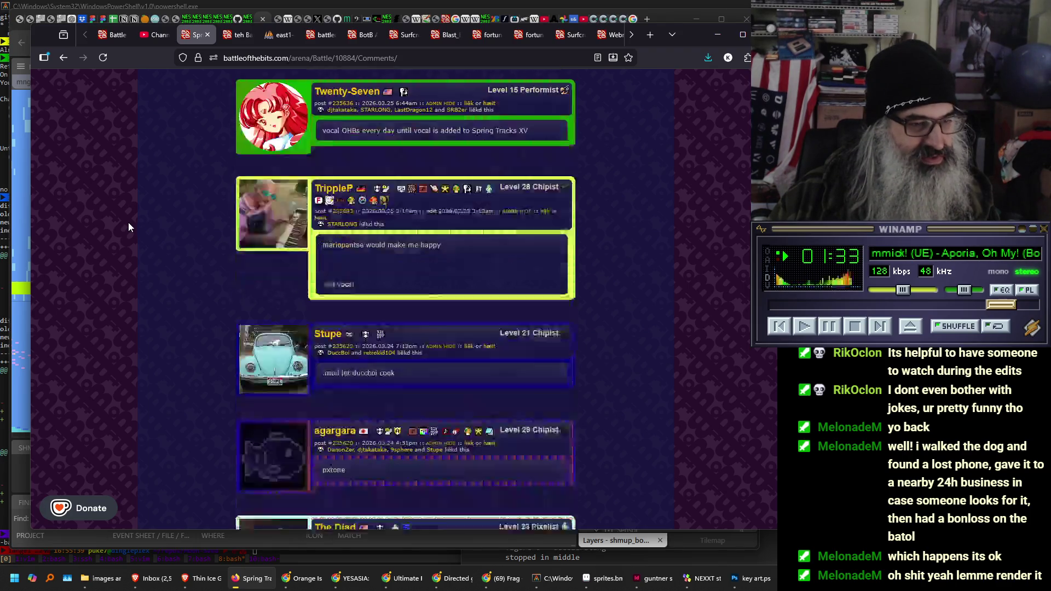
pyautogui.scroll(5, 128, 199)
pyautogui.scroll(8, 128, 199)
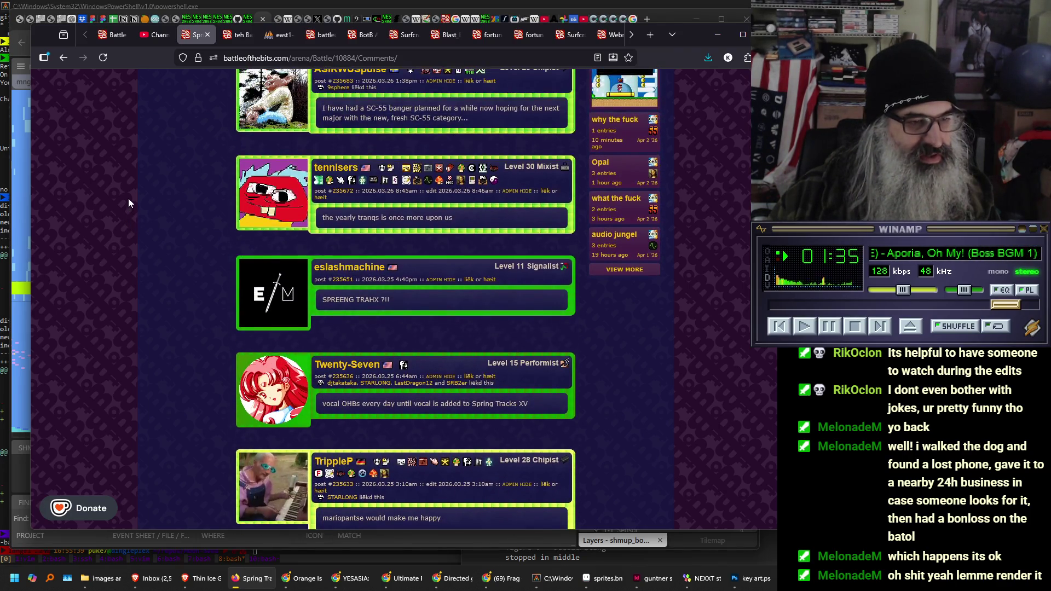
pyautogui.scroll(3, 106, 185)
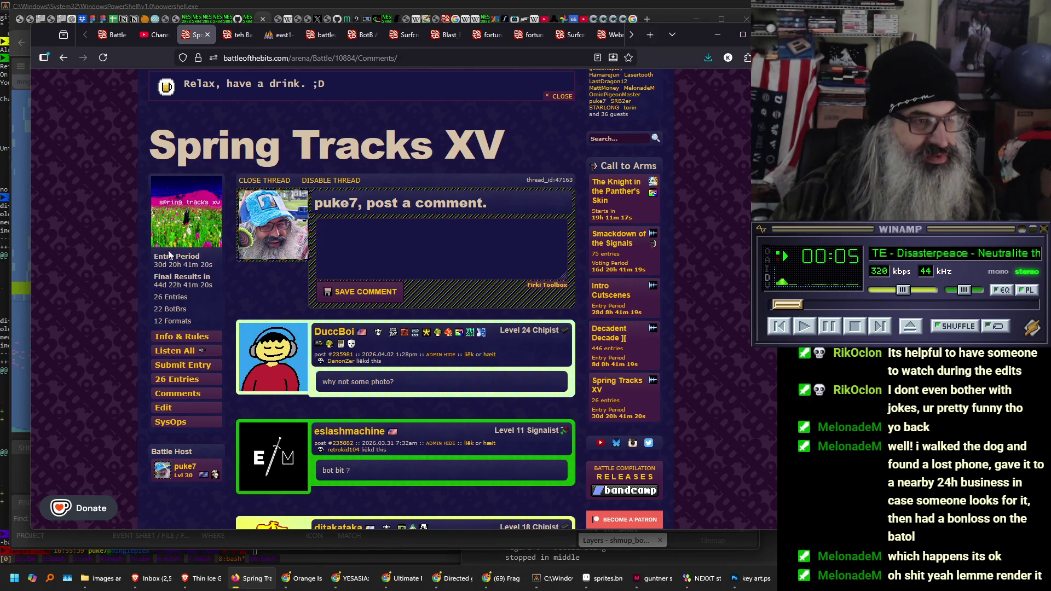
# - Dismiss the 'Relax, have a drink' notice and open the Spring Tracks XV Info & Rules
pyautogui.scroll(2, 122, 224)
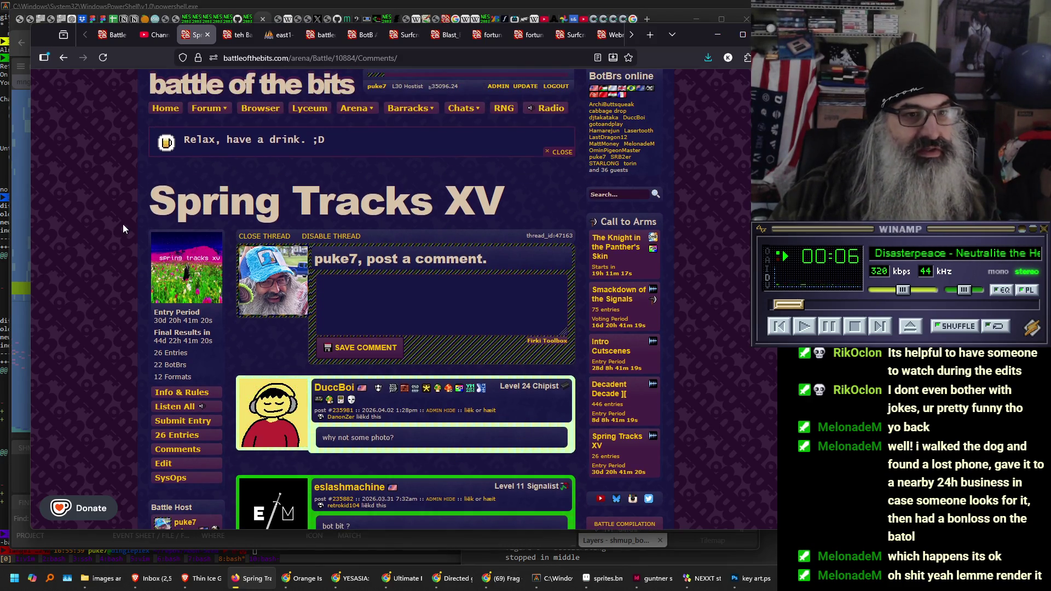
pyautogui.click(561, 153)
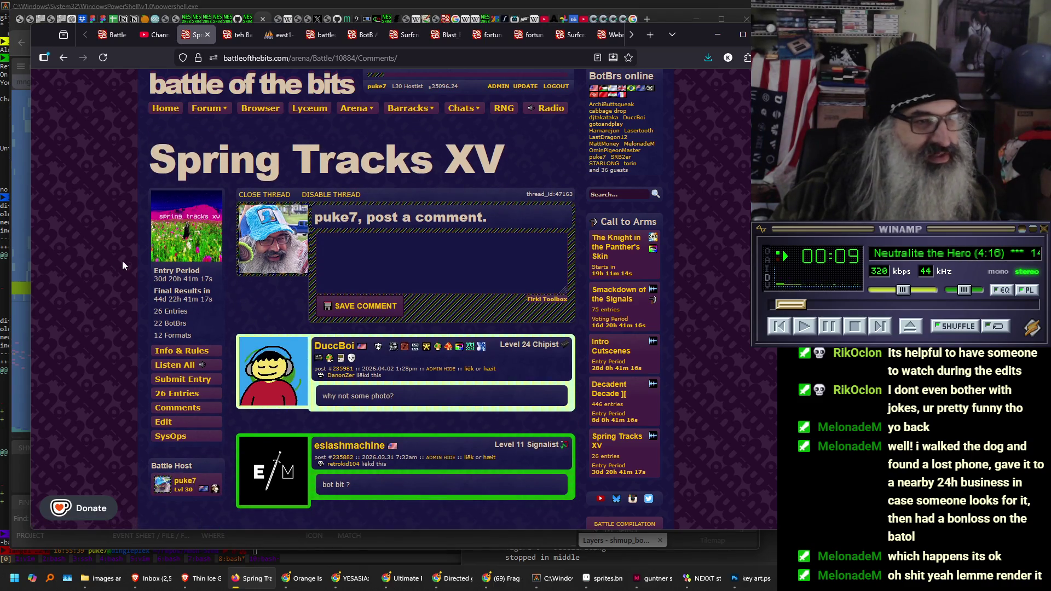
pyautogui.click(182, 353)
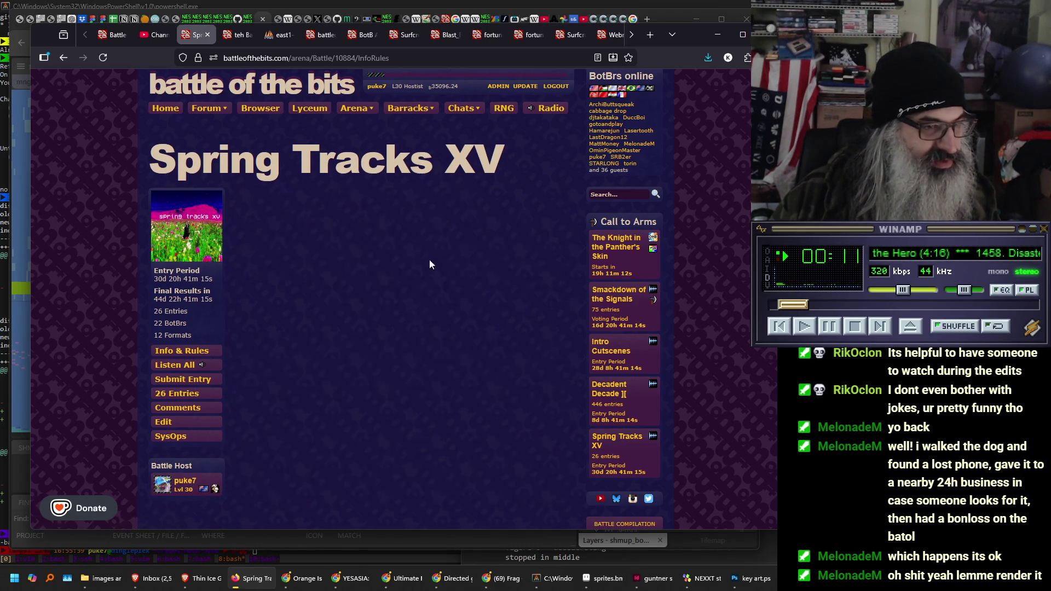
# - Read through the Spring Tracks XV rules, then return to the Construct 3 editor
pyautogui.scroll(-3, 482, 259)
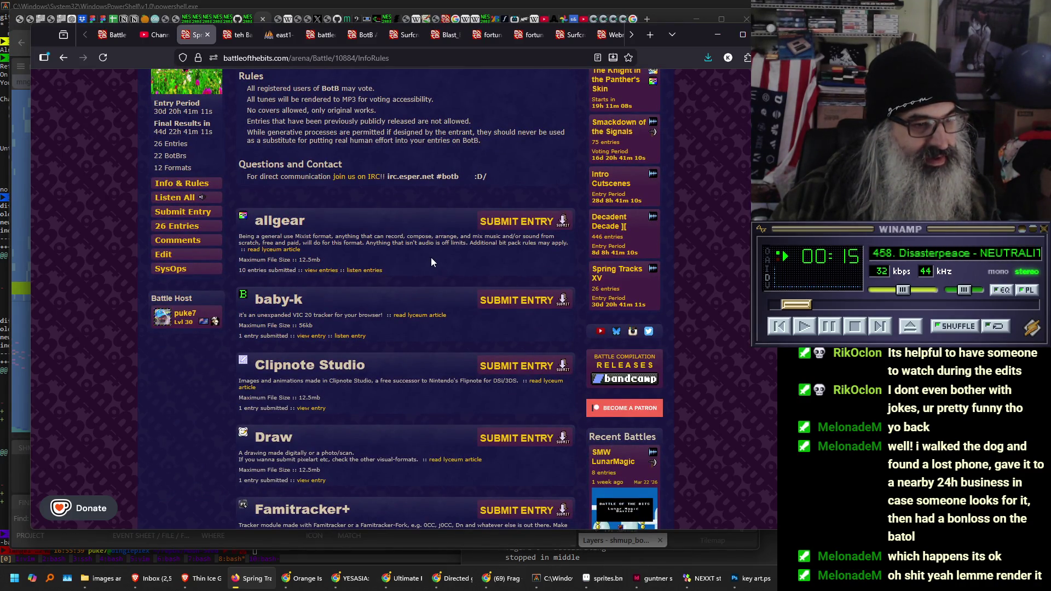
pyautogui.scroll(-2, 431, 258)
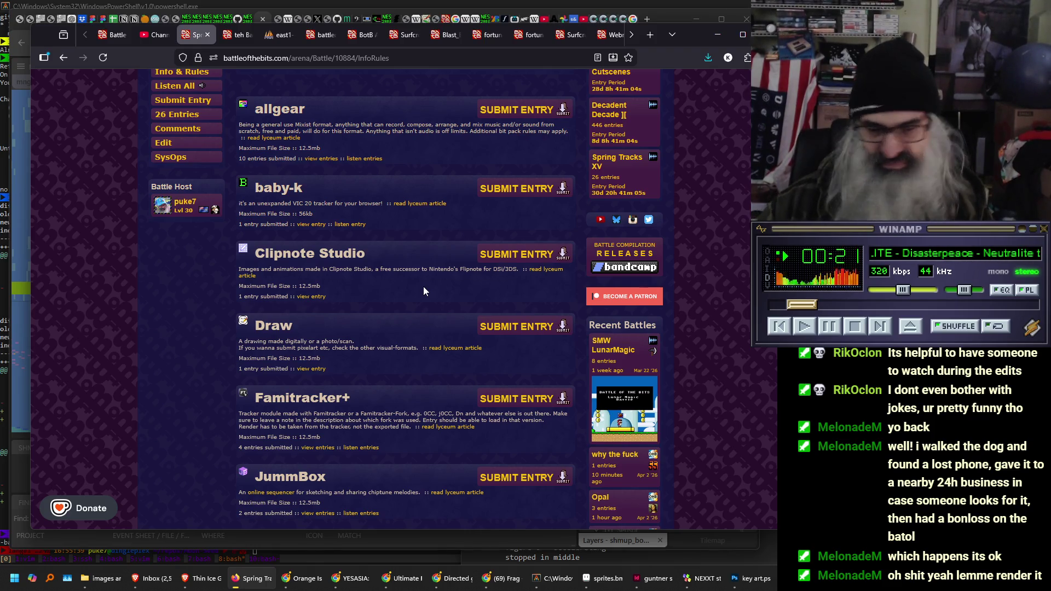
pyautogui.scroll(-2, 400, 323)
pyautogui.scroll(-2, 403, 327)
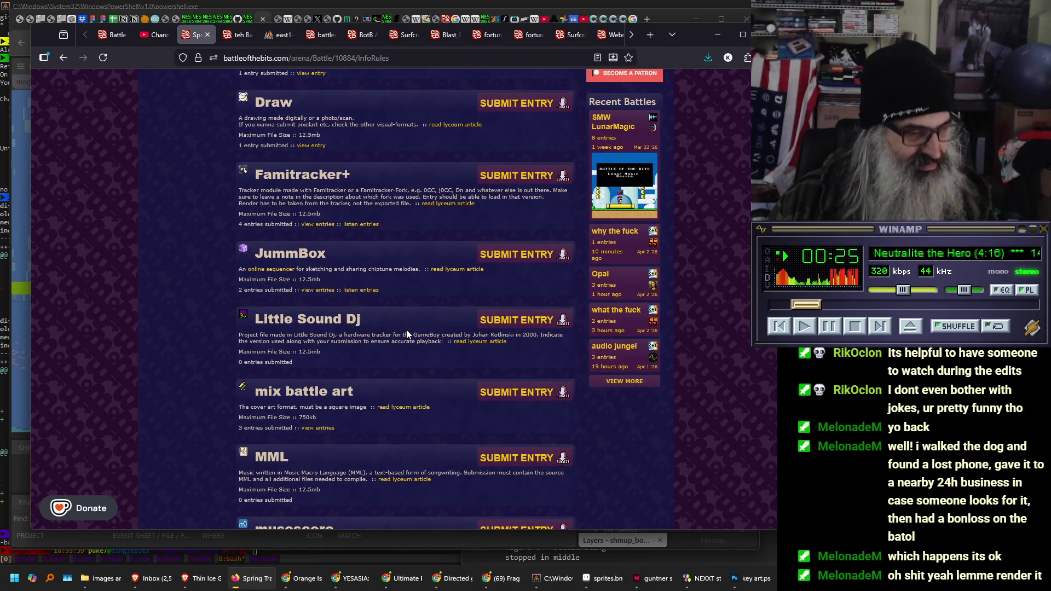
pyautogui.scroll(-3, 406, 331)
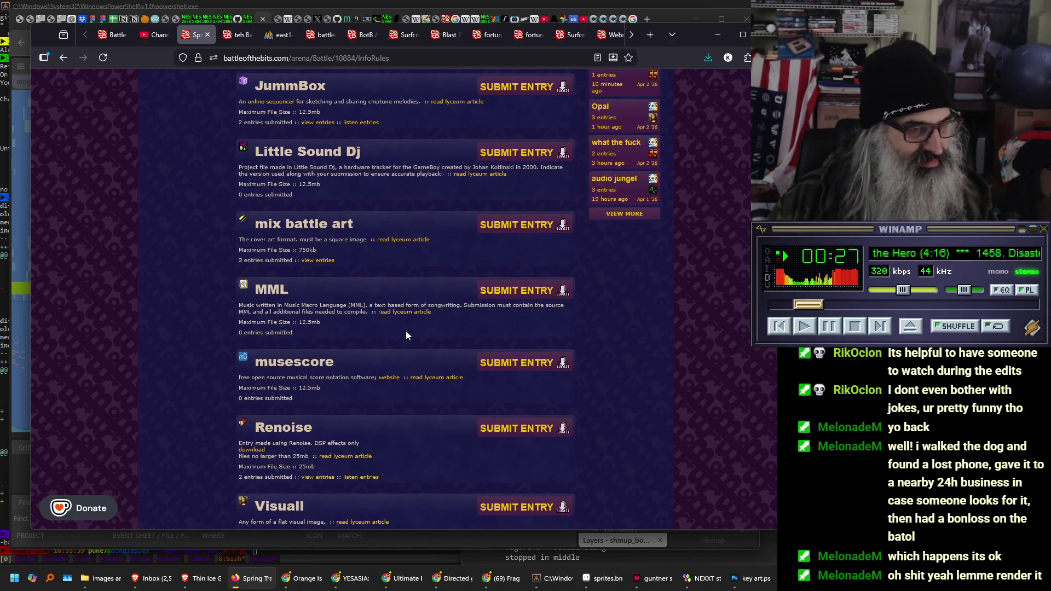
pyautogui.scroll(-3, 406, 335)
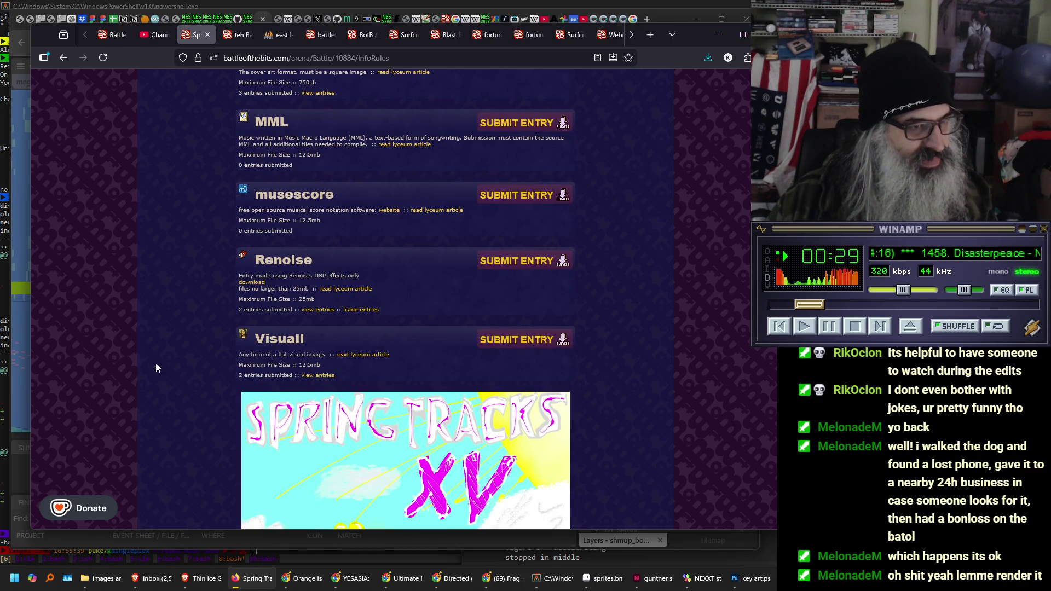
pyautogui.scroll(-4, 142, 376)
pyautogui.scroll(20, 140, 374)
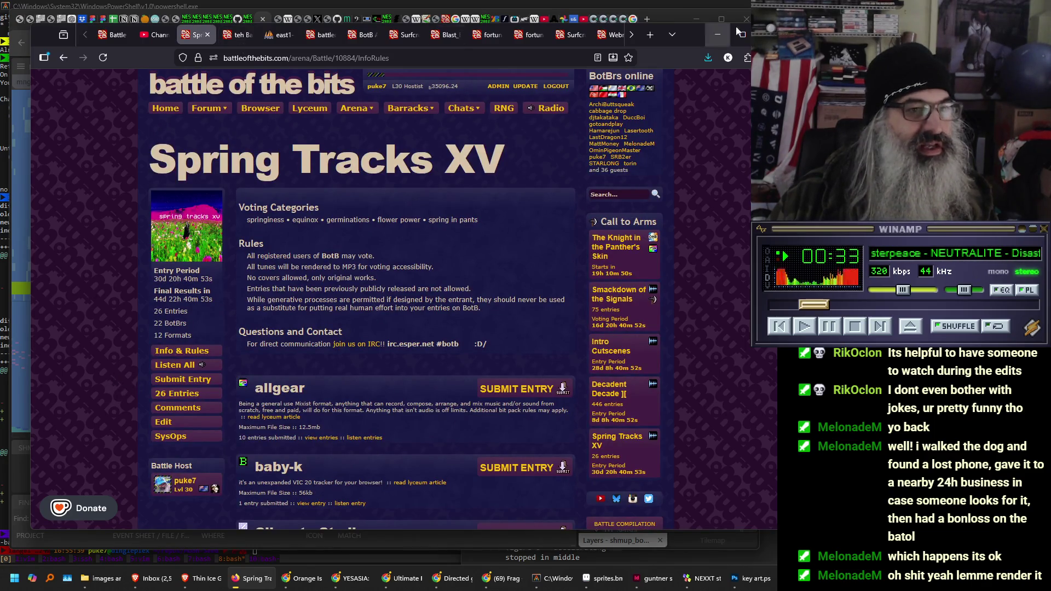
pyautogui.hotkey('alt', 'Tab')
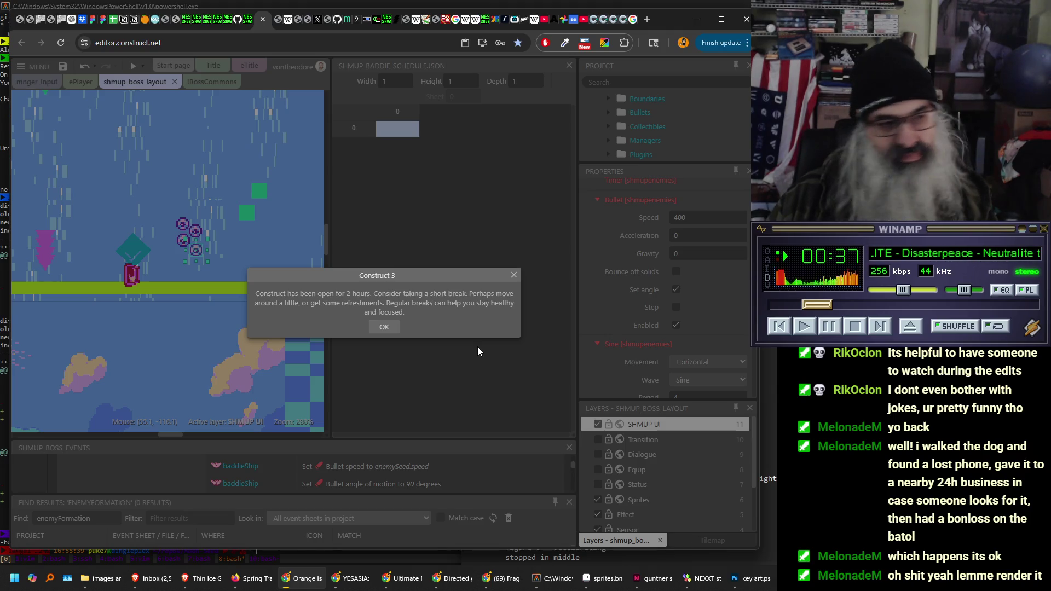
# - Dismiss the break reminder and check each small enemy's Sine movement and Bullet settings
pyautogui.click(384, 327)
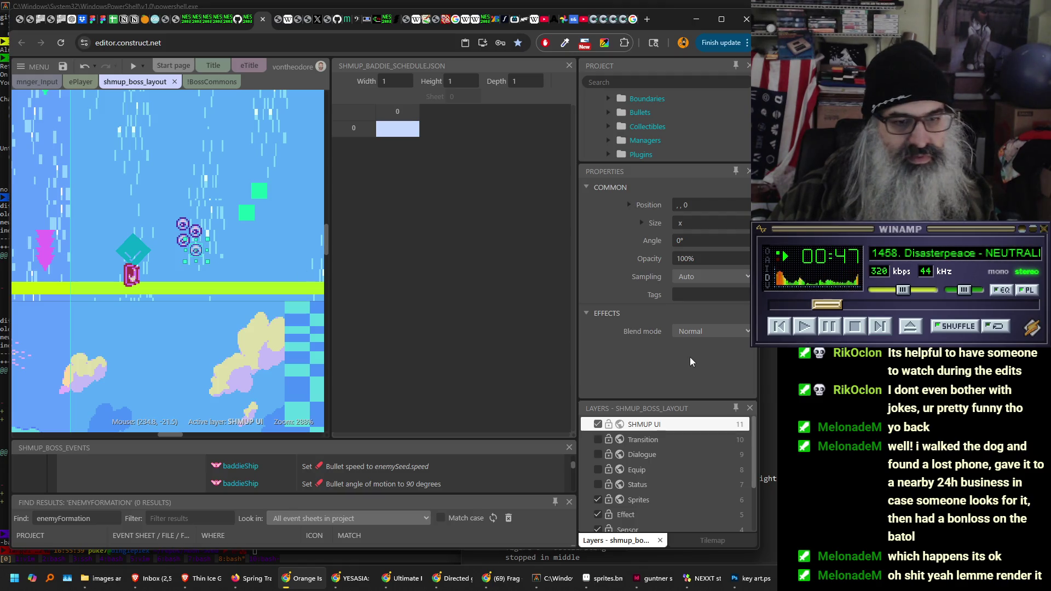
pyautogui.click(196, 232)
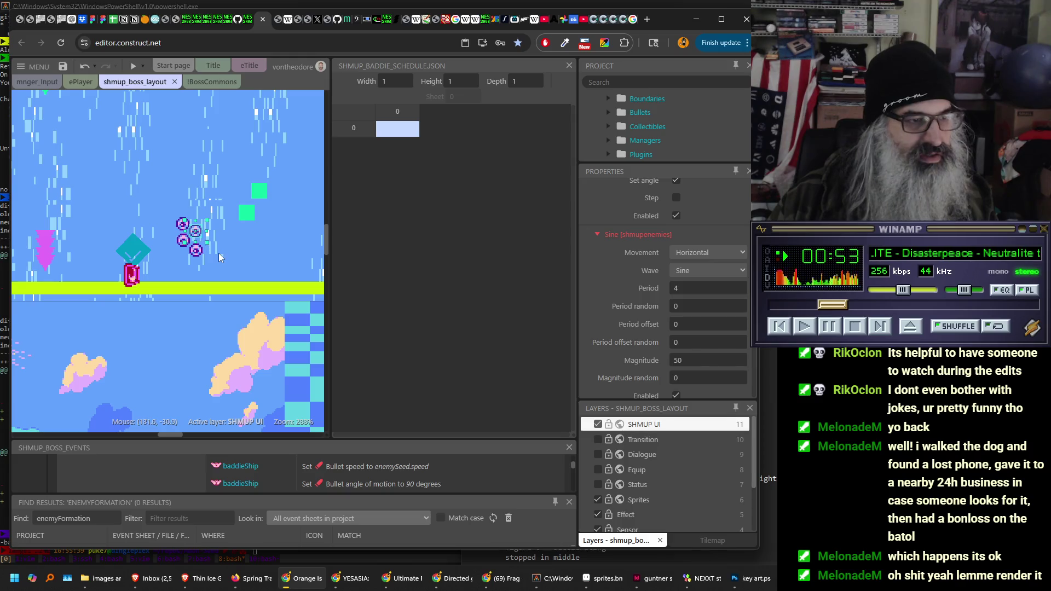
pyautogui.click(199, 255)
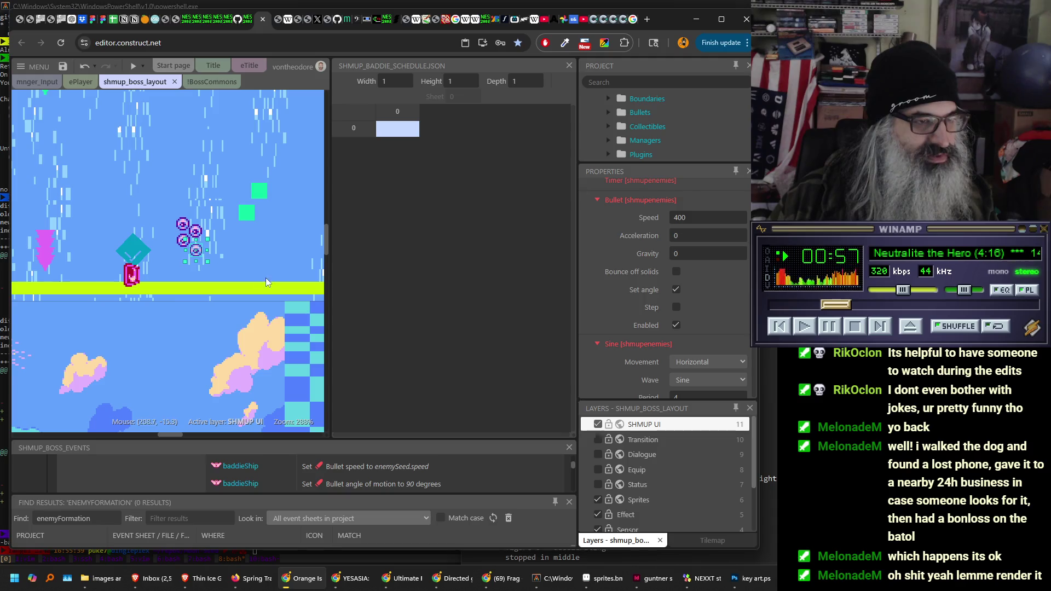
pyautogui.moveTo(103, 272); pyautogui.dragTo(142, 279)
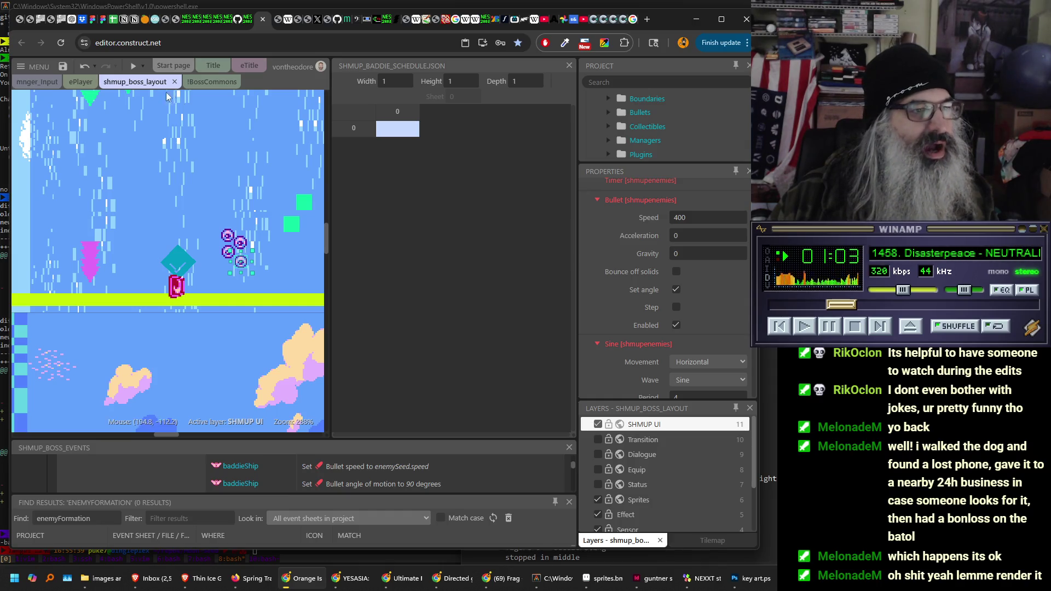
# - Attempt a debug layout preview, dismiss the failure message, and close the YouTube window
pyautogui.click(144, 66)
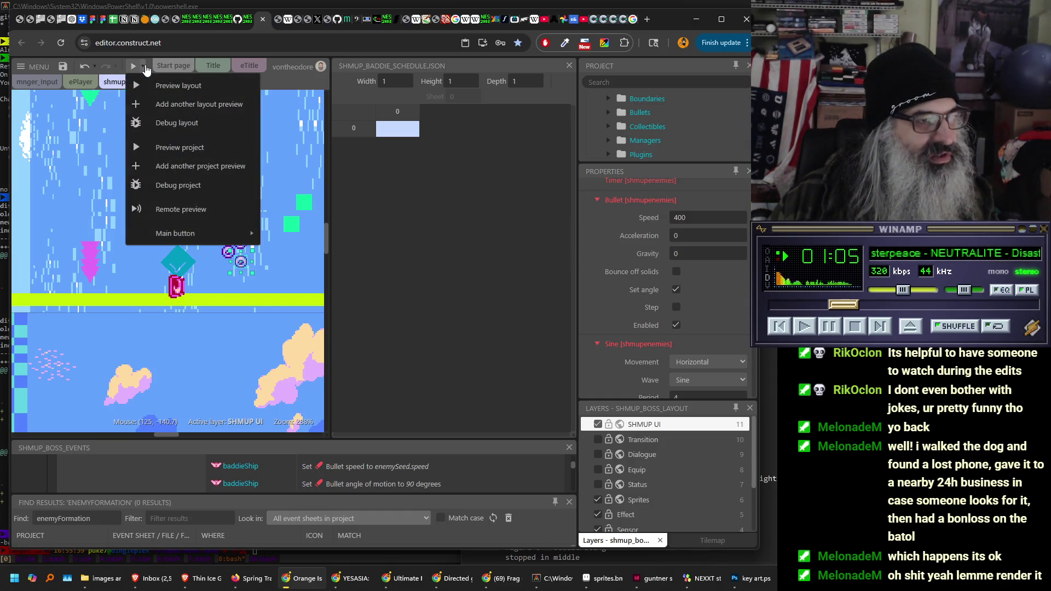
pyautogui.click(167, 123)
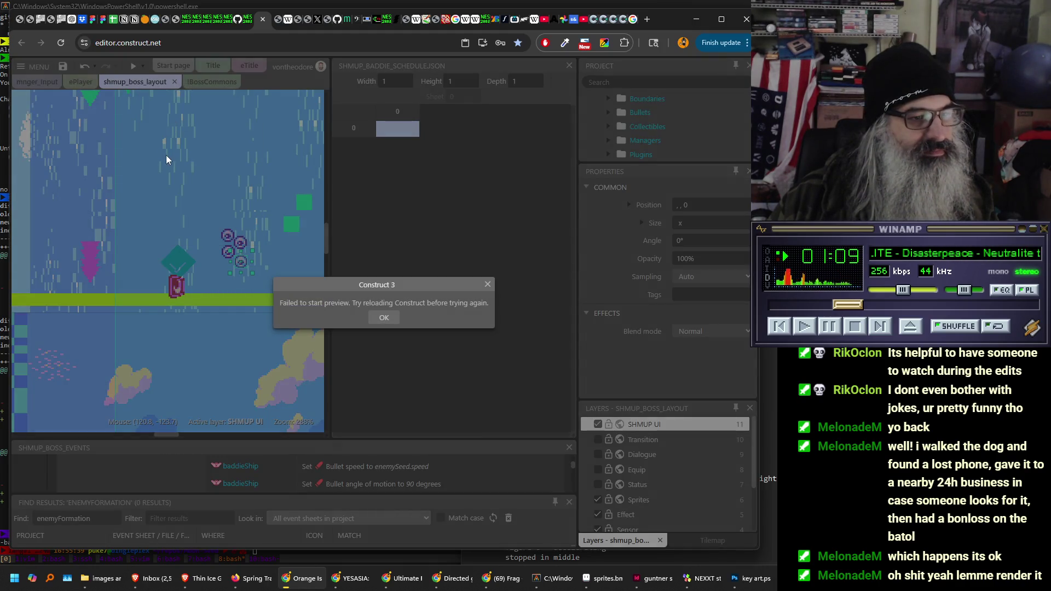
pyautogui.click(384, 318)
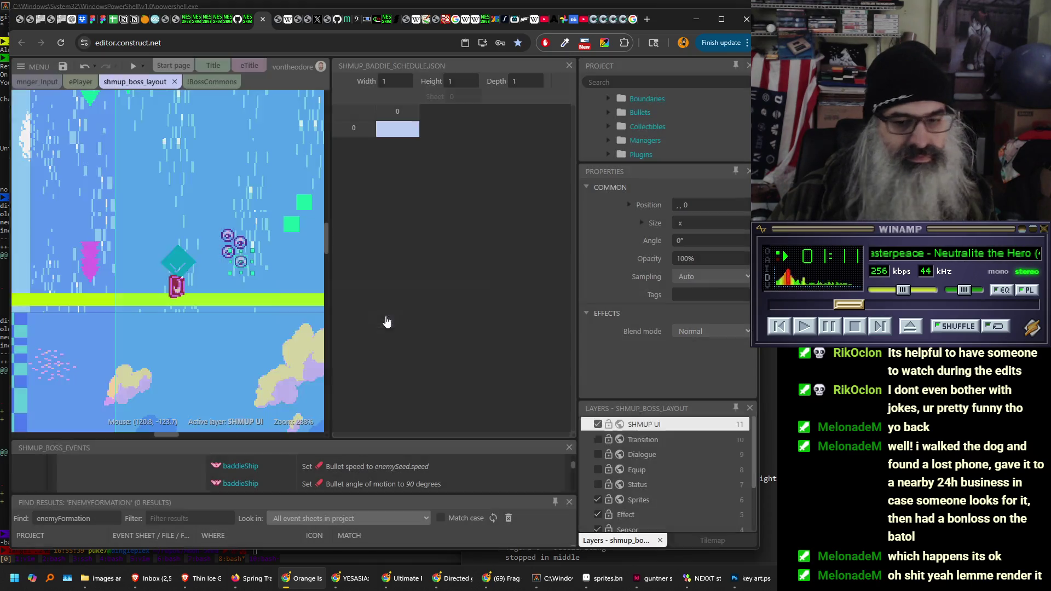
pyautogui.click(508, 581)
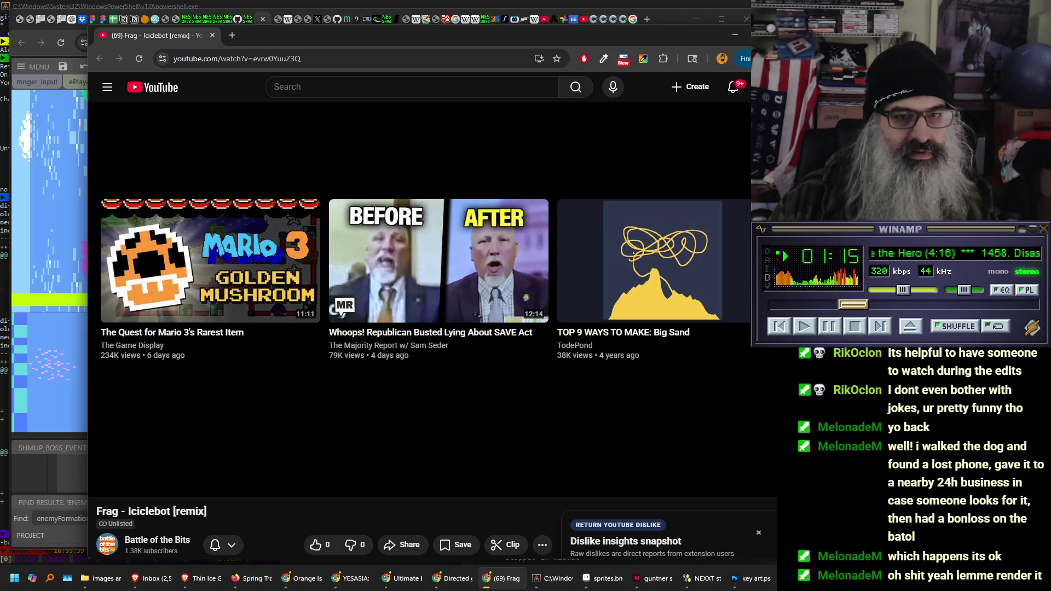
pyautogui.hotkey('ctrl', 'w')
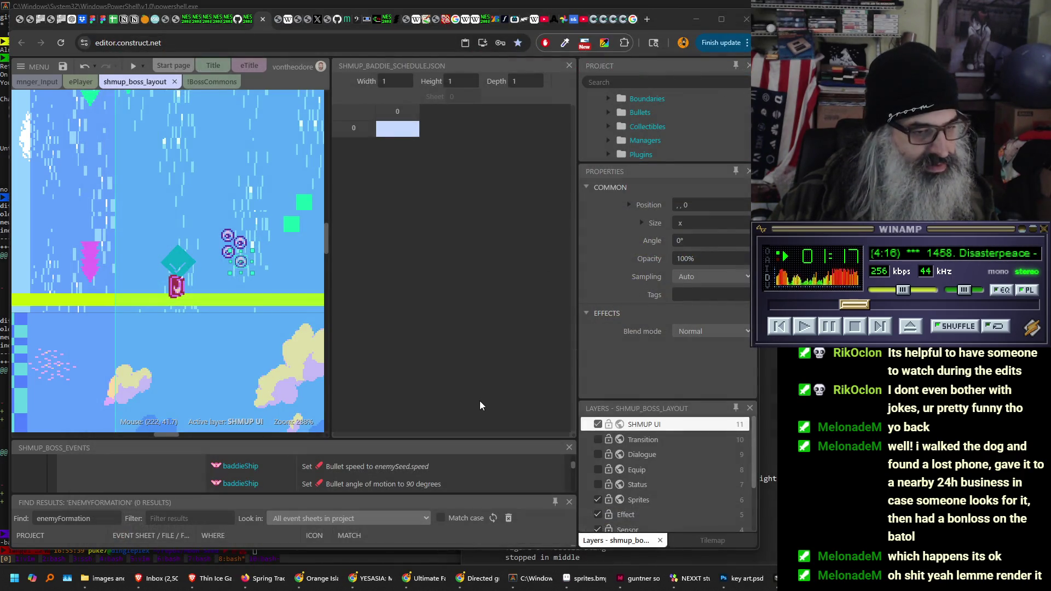
# - Retry the preview after it fails again, then save the project and reload the editor
pyautogui.click(134, 65)
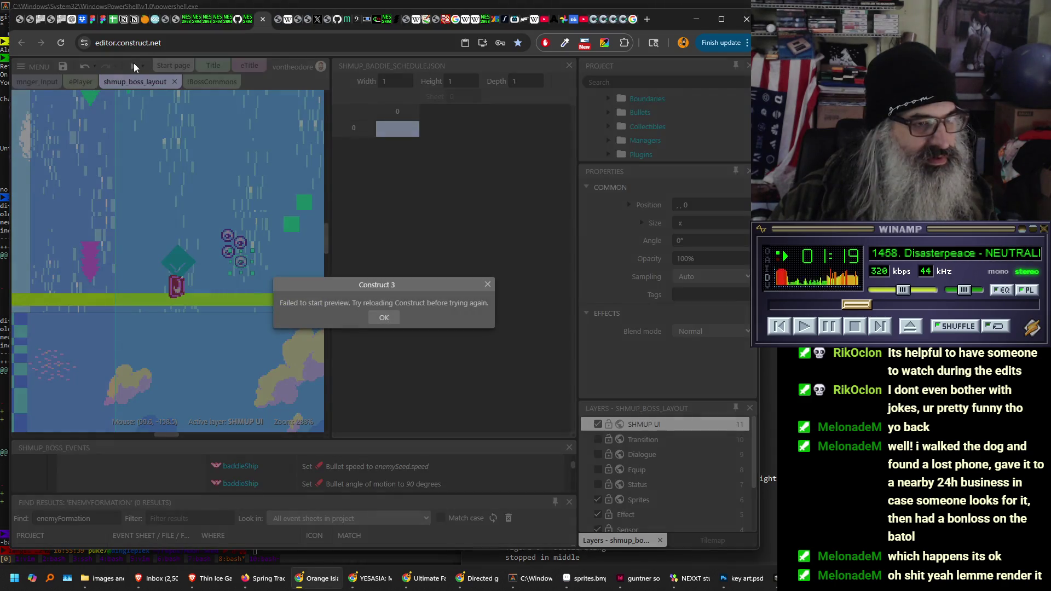
pyautogui.click(385, 319)
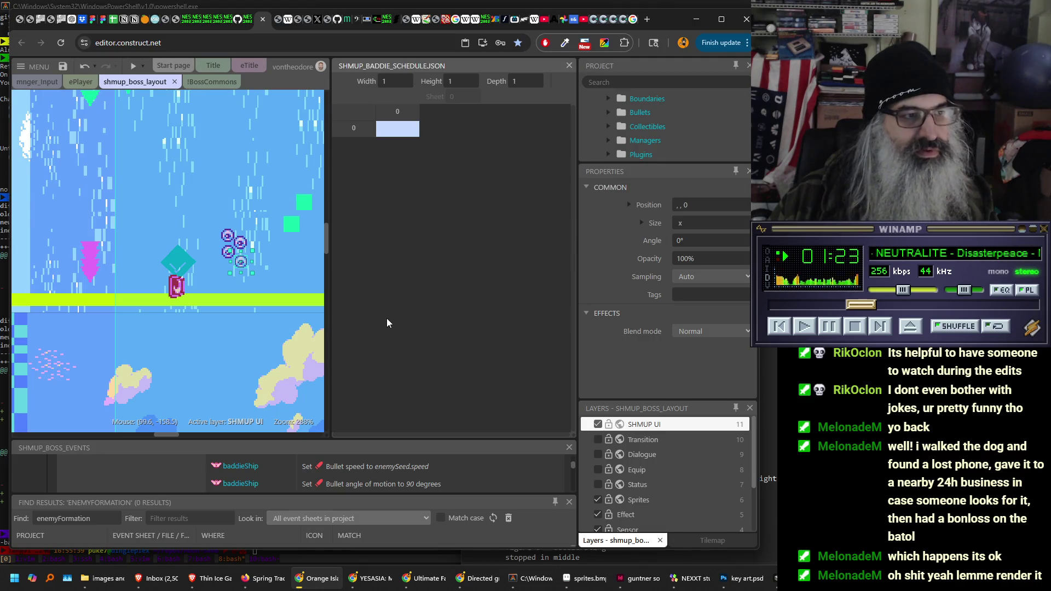
pyautogui.hotkey('ctrl', 's')
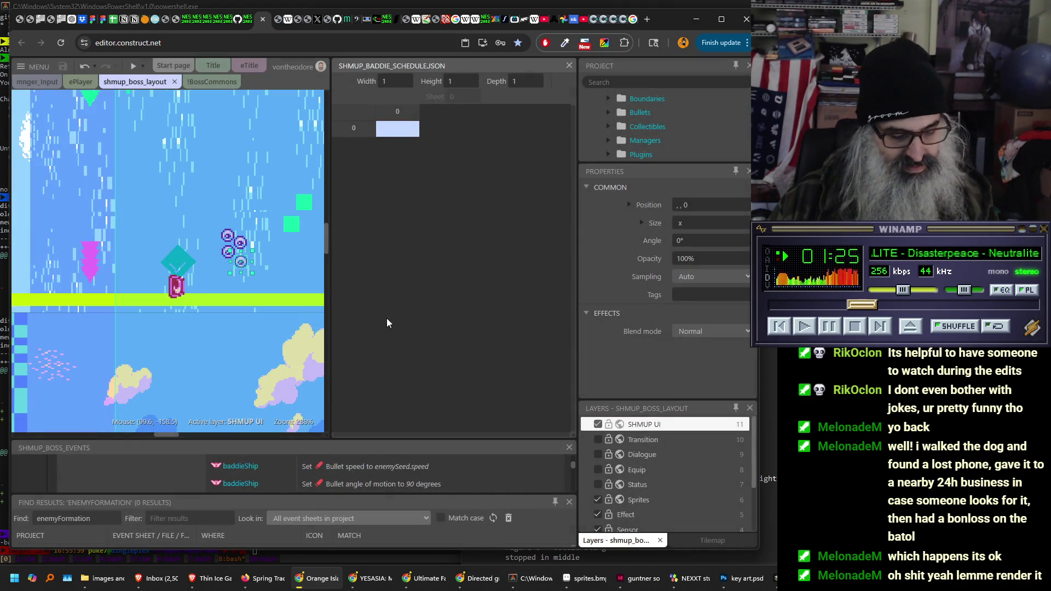
pyautogui.press('F5')
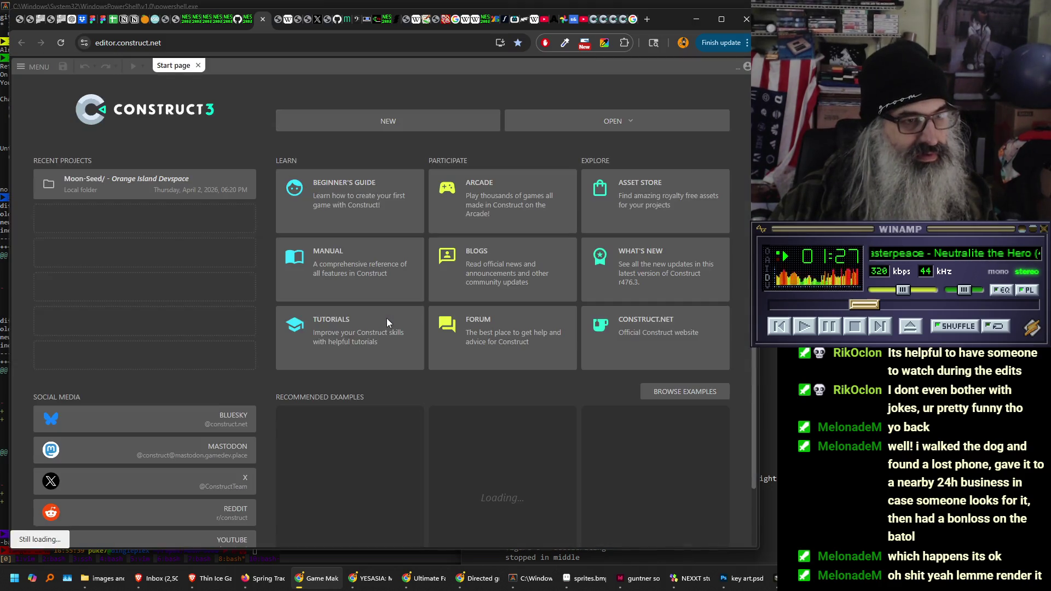
# - Reopen the recent Orange Island Devspace project and zoom into the shmup boss layout
pyautogui.click(193, 180)
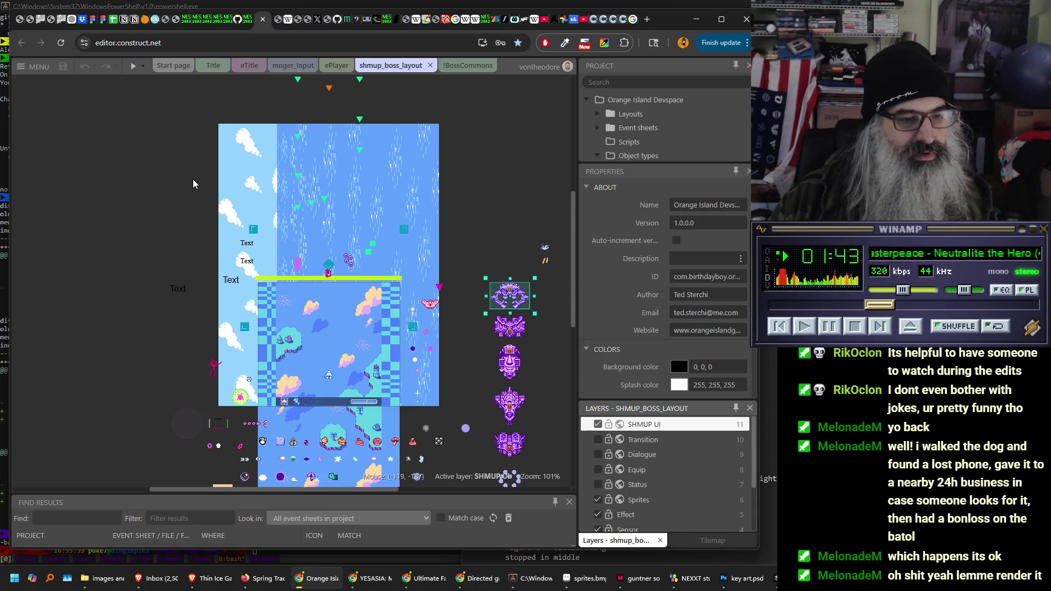
pyautogui.scroll(3, 329, 230)
pyautogui.scroll(-5, 339, 224)
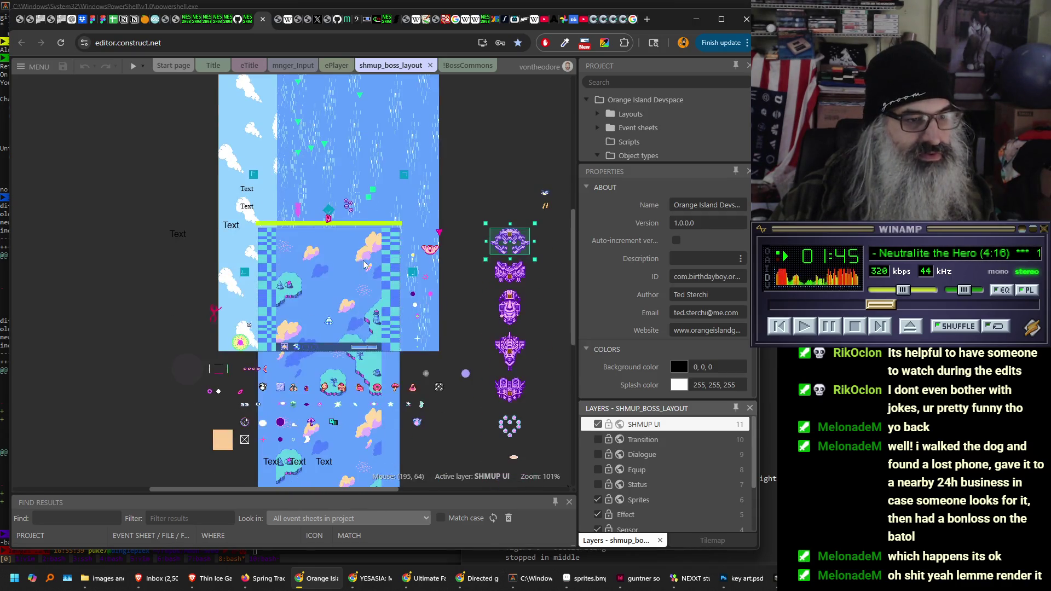
pyautogui.keyDown('ctrl'); pyautogui.scroll(1, 348, 219); pyautogui.keyUp('ctrl')
pyautogui.keyDown('ctrl'); pyautogui.scroll(7, 348, 219); pyautogui.keyUp('ctrl')
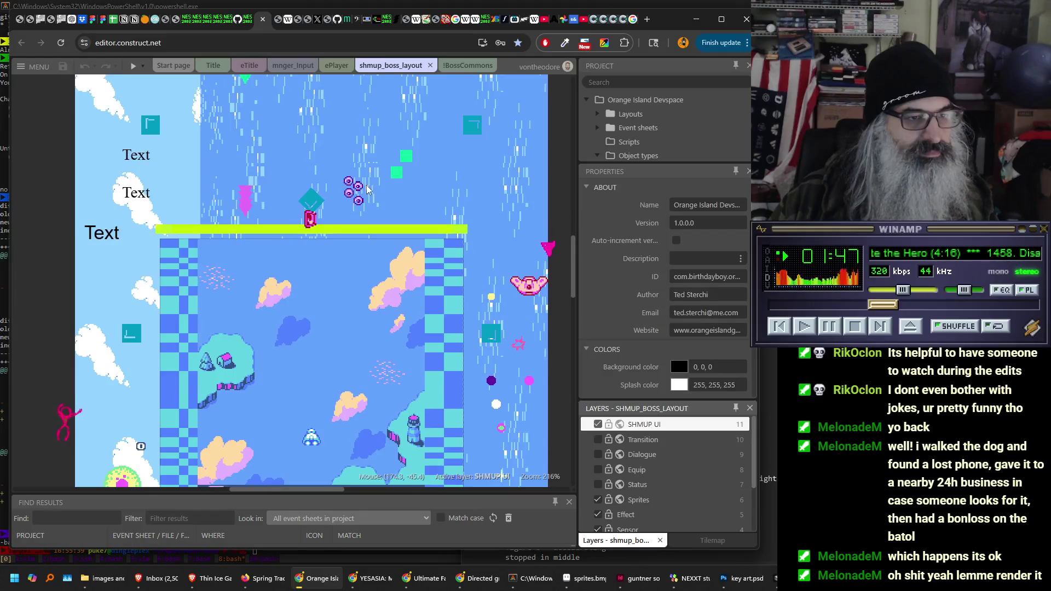
pyautogui.click(142, 66)
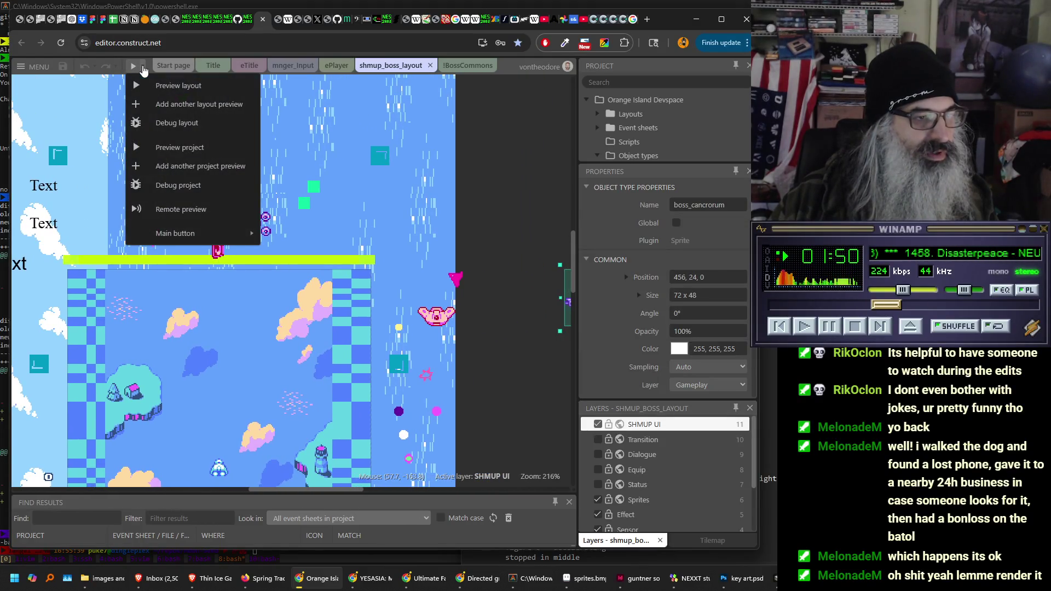
# - Run and close a debug preview of the whole project, then select the parallax1 background
pyautogui.click(180, 185)
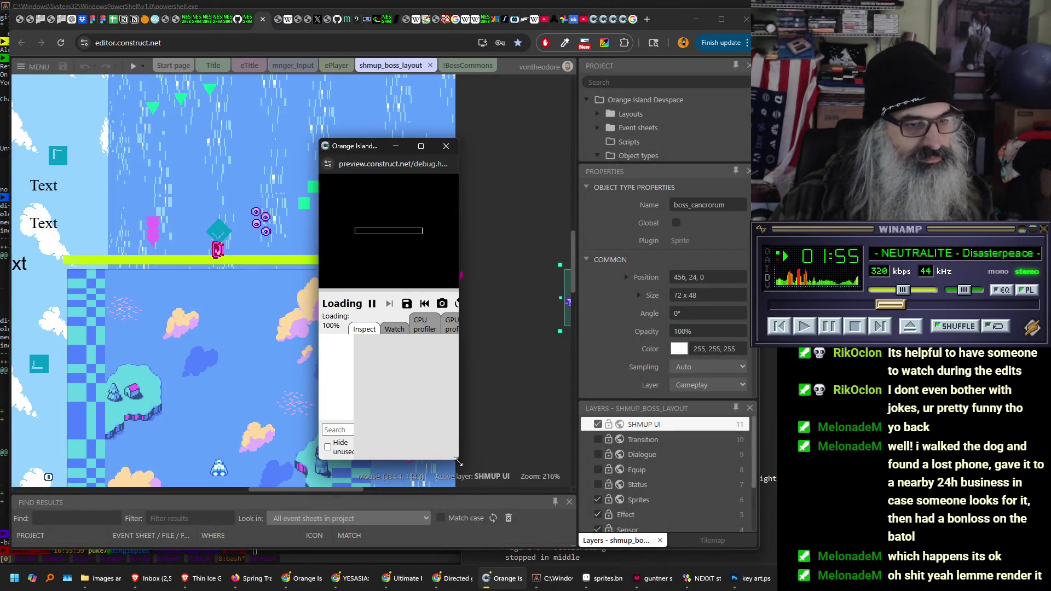
pyautogui.moveTo(458, 463); pyautogui.dragTo(742, 555)
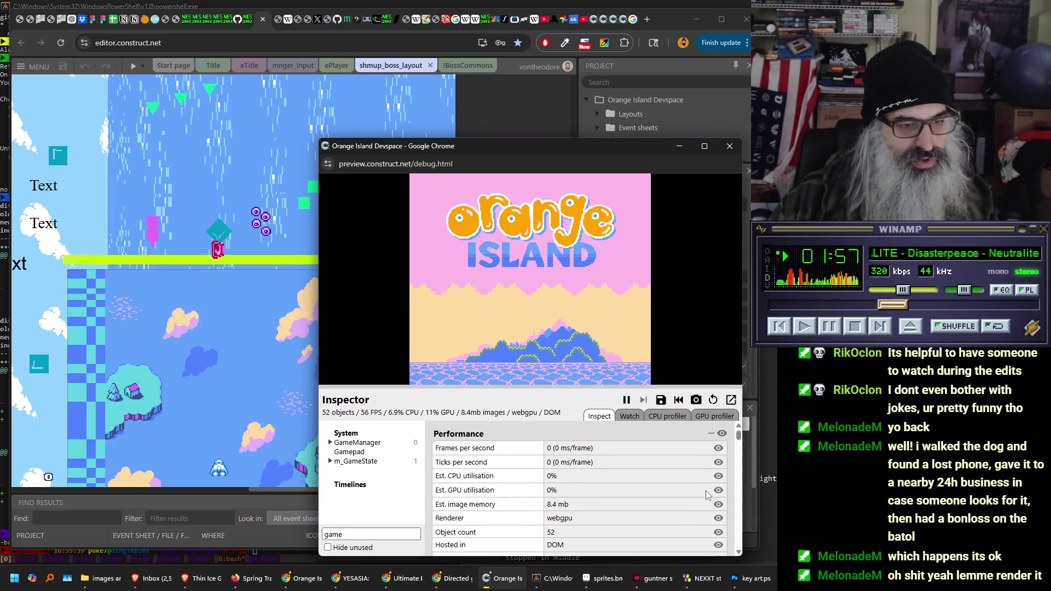
pyautogui.click(729, 146)
pyautogui.click(220, 144)
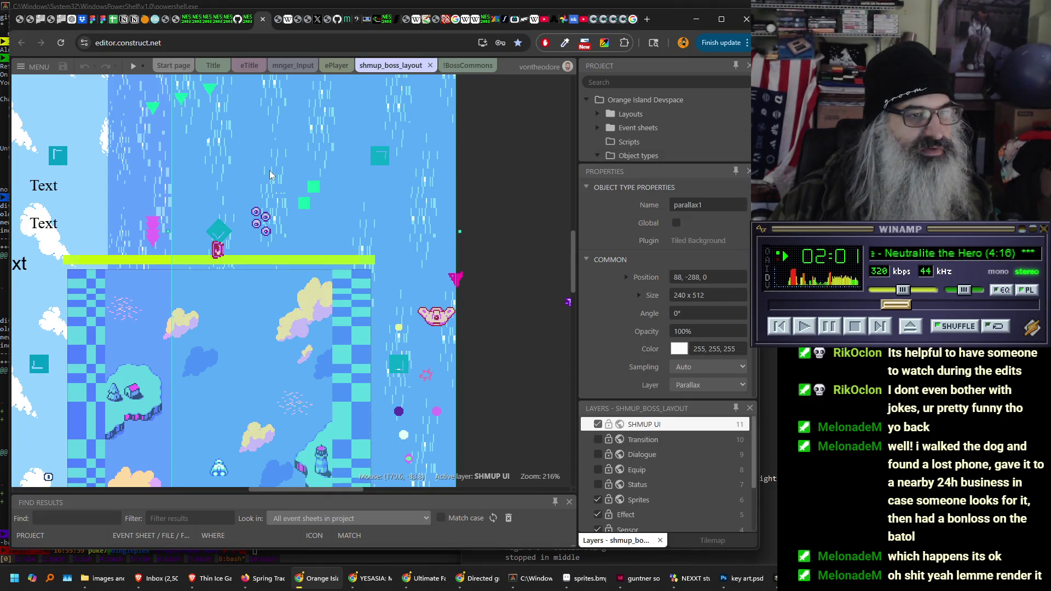
# - Launch a debug preview of the boss layout, relaunching it once after closing
pyautogui.click(143, 67)
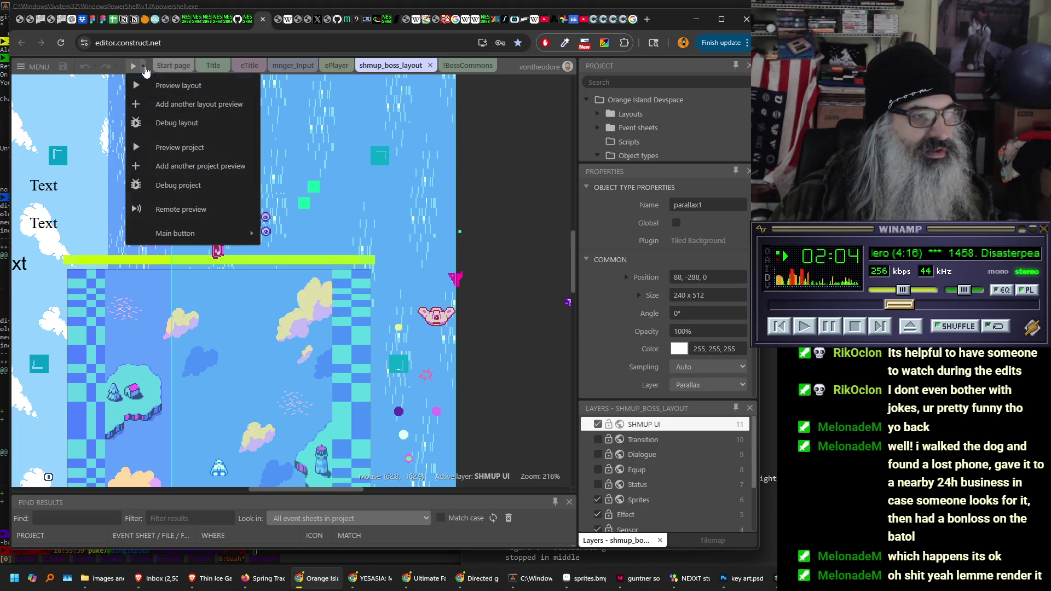
pyautogui.click(169, 124)
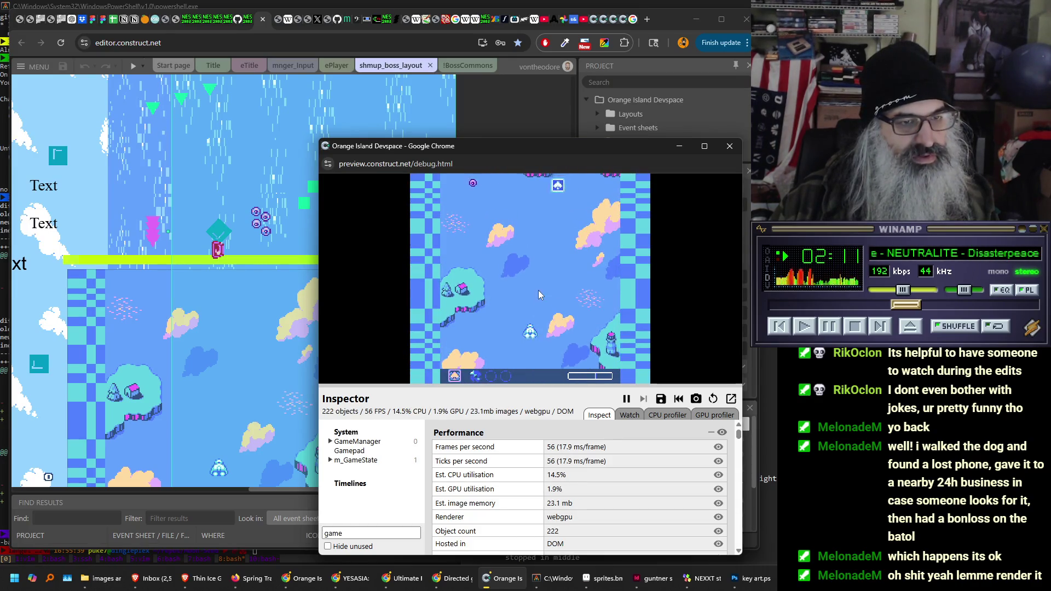
pyautogui.click(730, 153)
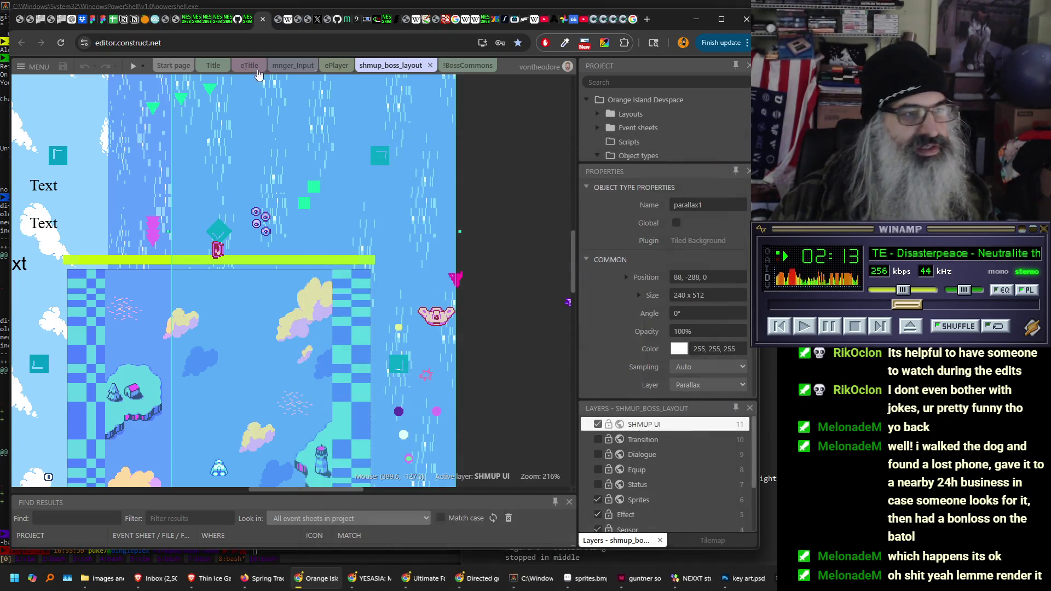
pyautogui.click(141, 67)
pyautogui.click(165, 121)
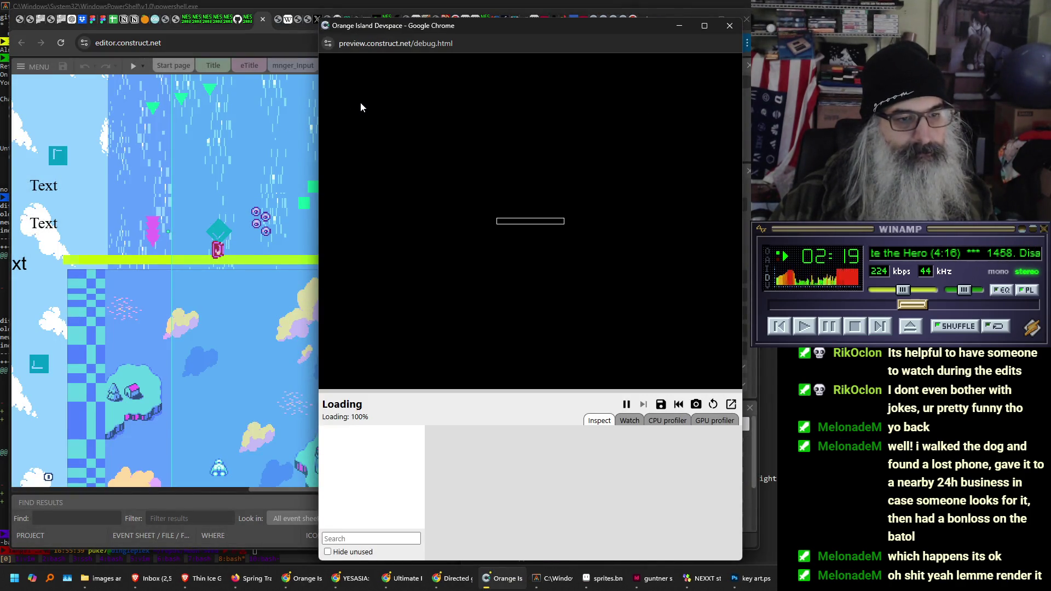
# - Pause the game, enlarge the Inspector, and read m_GameState's variables showing State_InBoss is 1
pyautogui.click(627, 404)
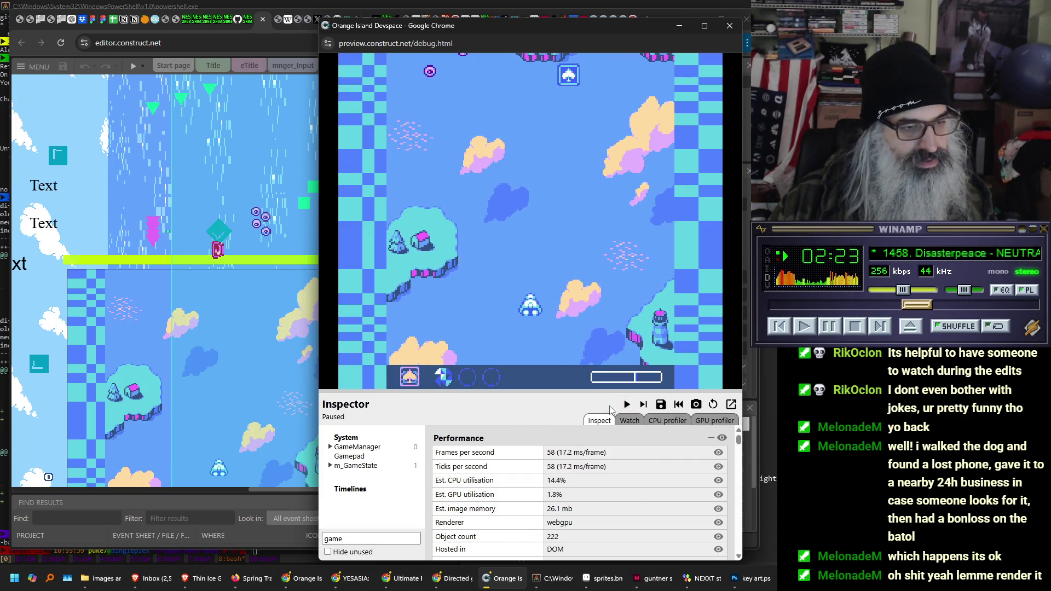
pyautogui.moveTo(501, 391); pyautogui.dragTo(501, 220)
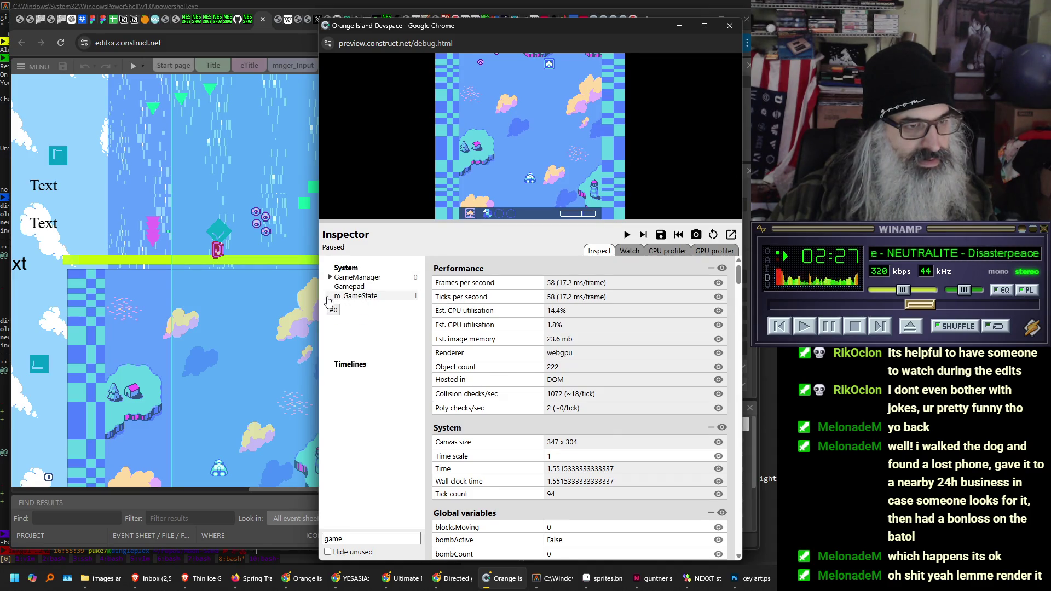
pyautogui.click(329, 296)
pyautogui.click(330, 277)
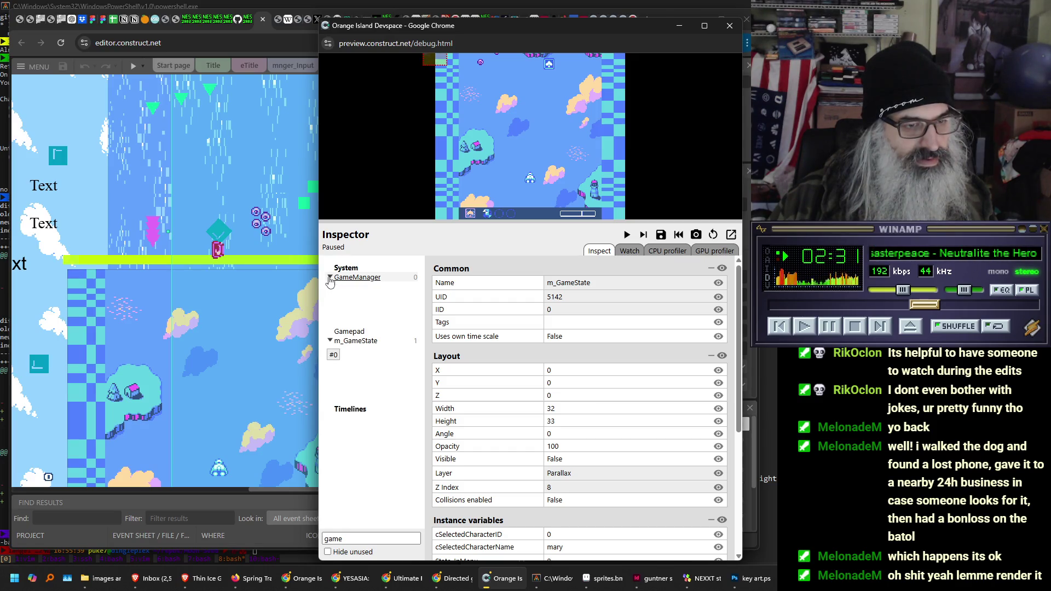
pyautogui.click(364, 344)
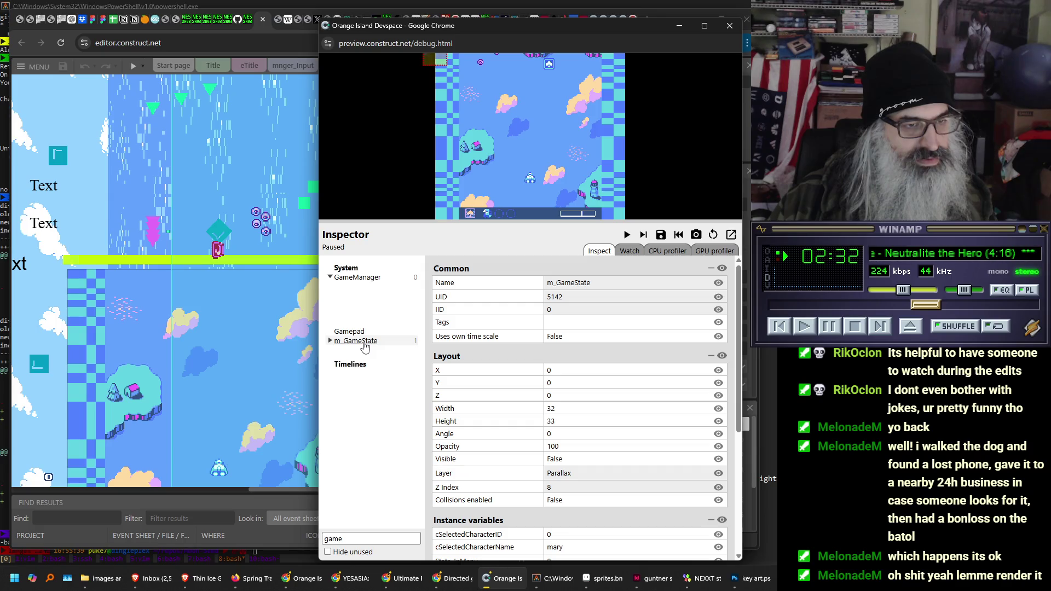
pyautogui.click(370, 280)
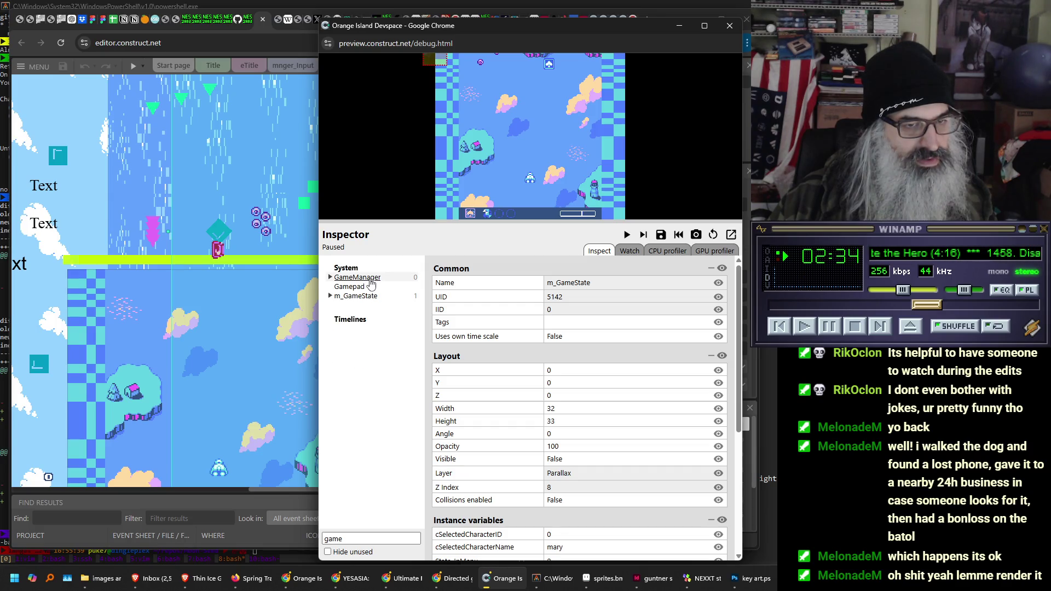
pyautogui.moveTo(738, 347); pyautogui.dragTo(747, 485)
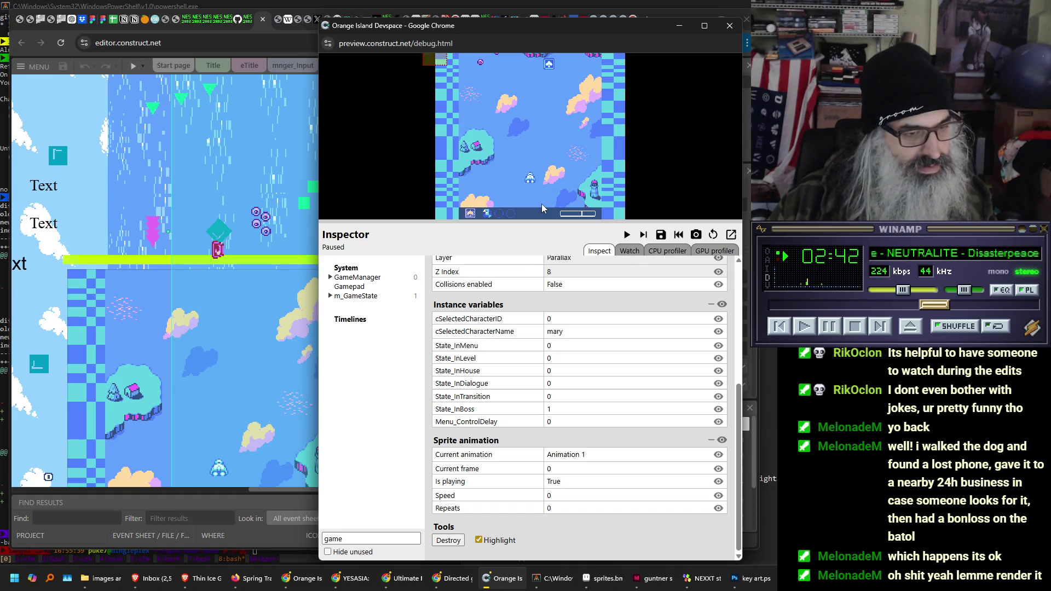
pyautogui.click(414, 538)
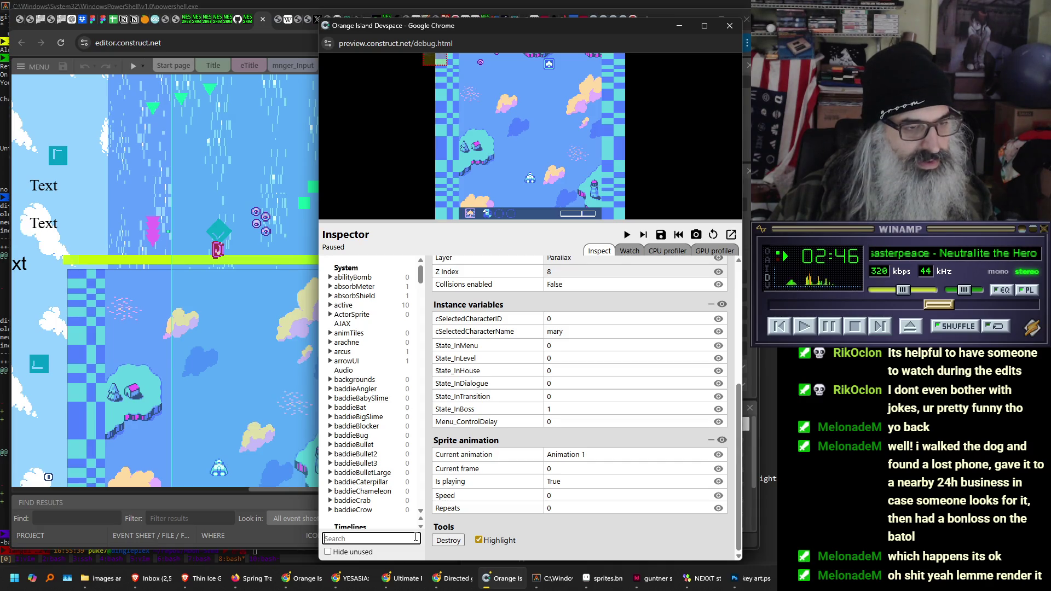
# - Scroll the full object list, expand oculus and objselect, and inspect objselect instance #0 (Arial, size 12)
pyautogui.scroll(-5, 387, 382)
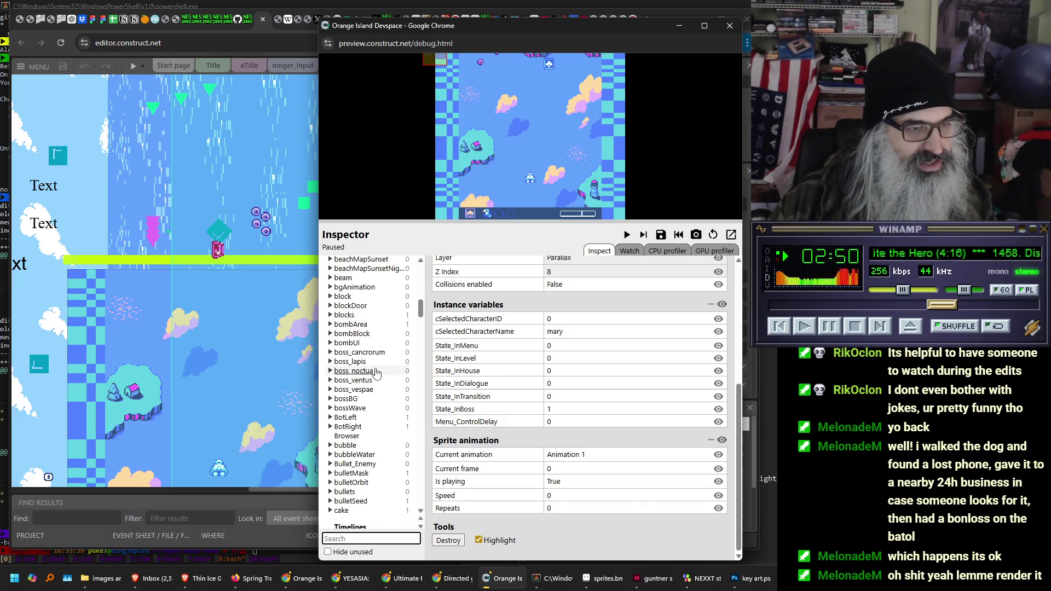
pyautogui.scroll(-2, 379, 368)
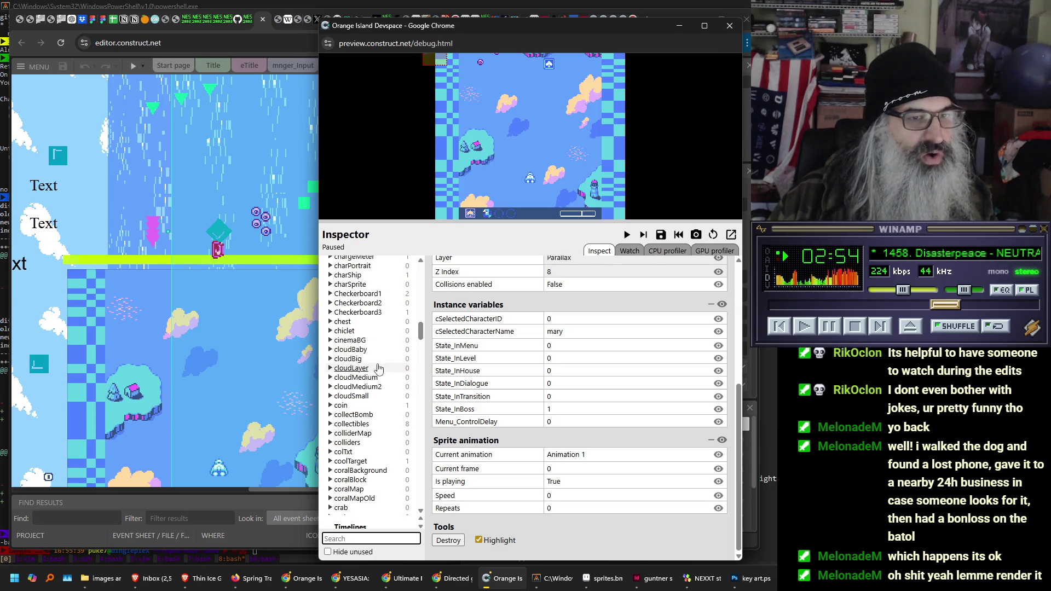
pyautogui.scroll(-8, 377, 368)
pyautogui.scroll(-10, 378, 373)
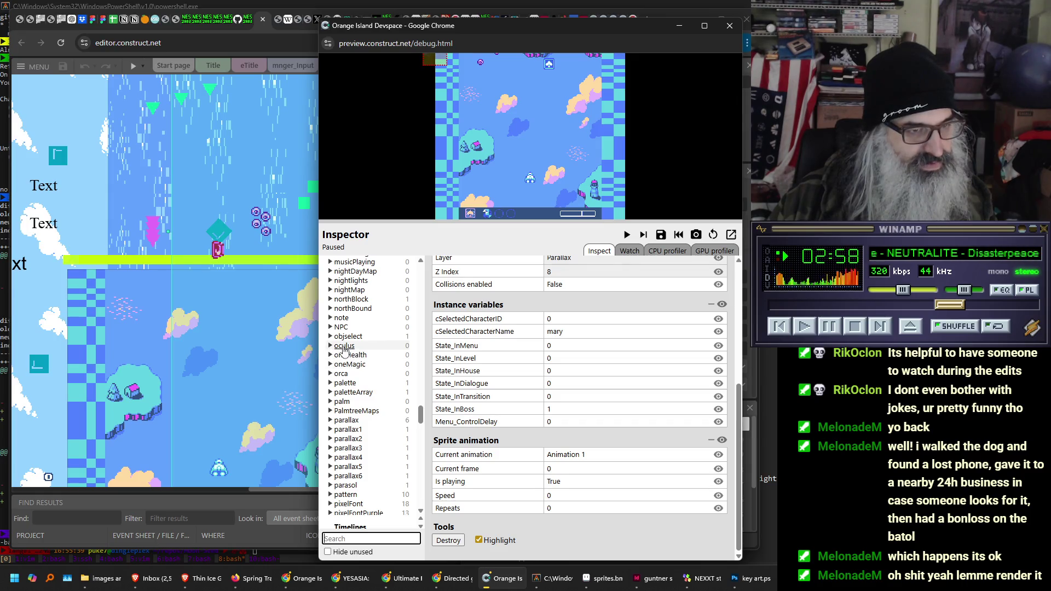
pyautogui.click(344, 347)
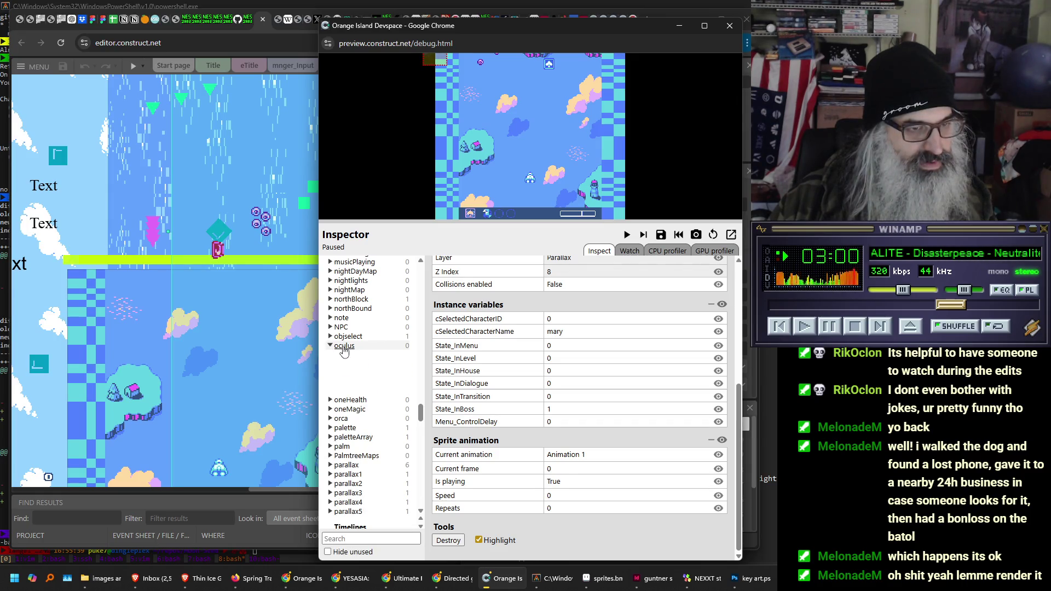
pyautogui.click(344, 337)
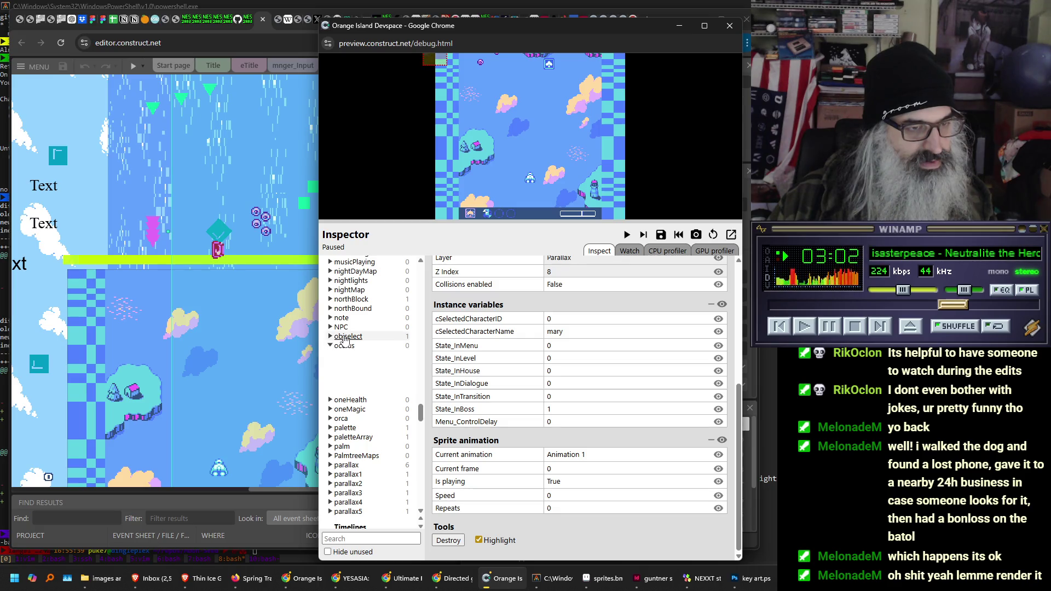
pyautogui.click(339, 351)
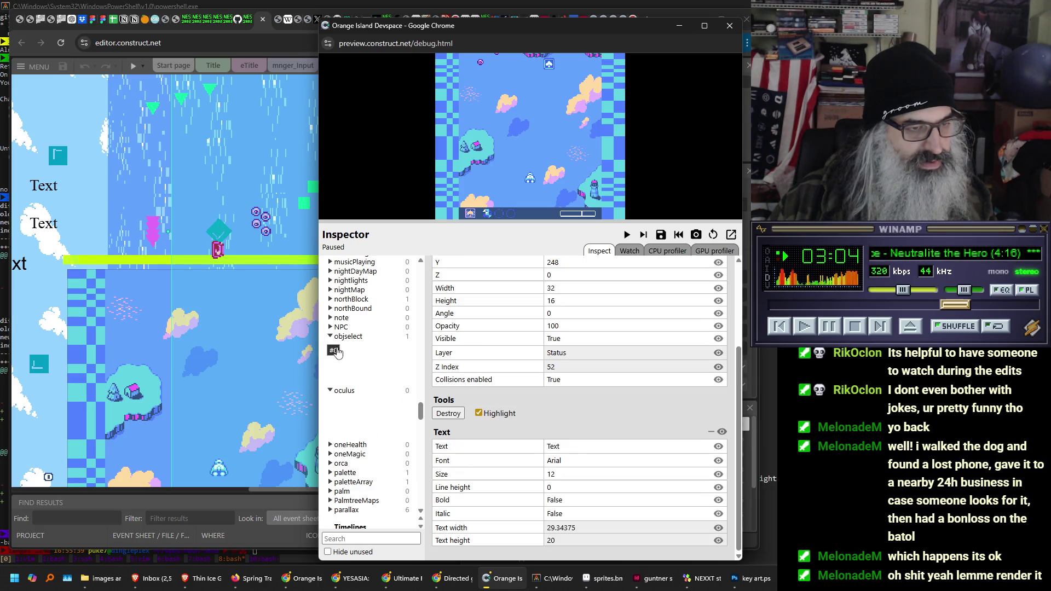
pyautogui.click(349, 336)
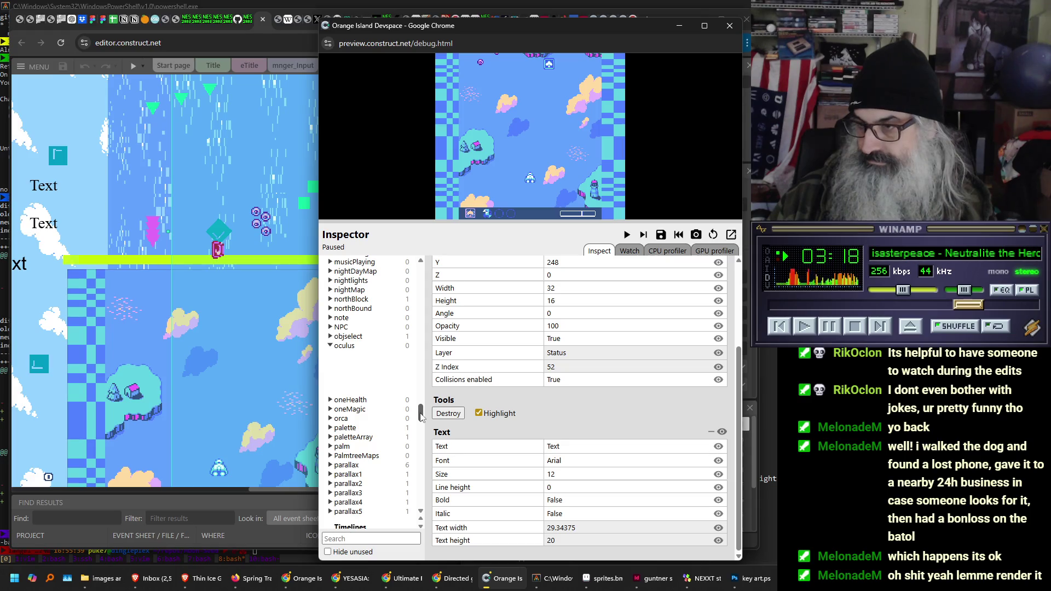
pyautogui.moveTo(420, 416)
pyautogui.mouseDown()
pyautogui.moveTo(430, 320)
pyautogui.moveTo(423, 451)
pyautogui.mouseUp()
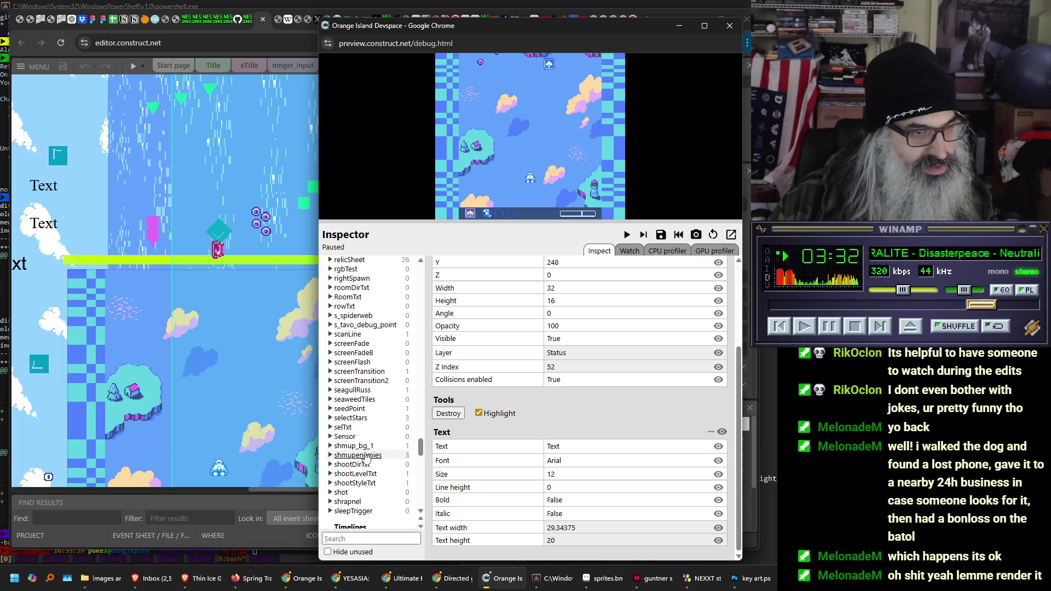
# - Expand shmupenemies and switch between instances #0, #1 and #2 to compare their values
pyautogui.click(353, 455)
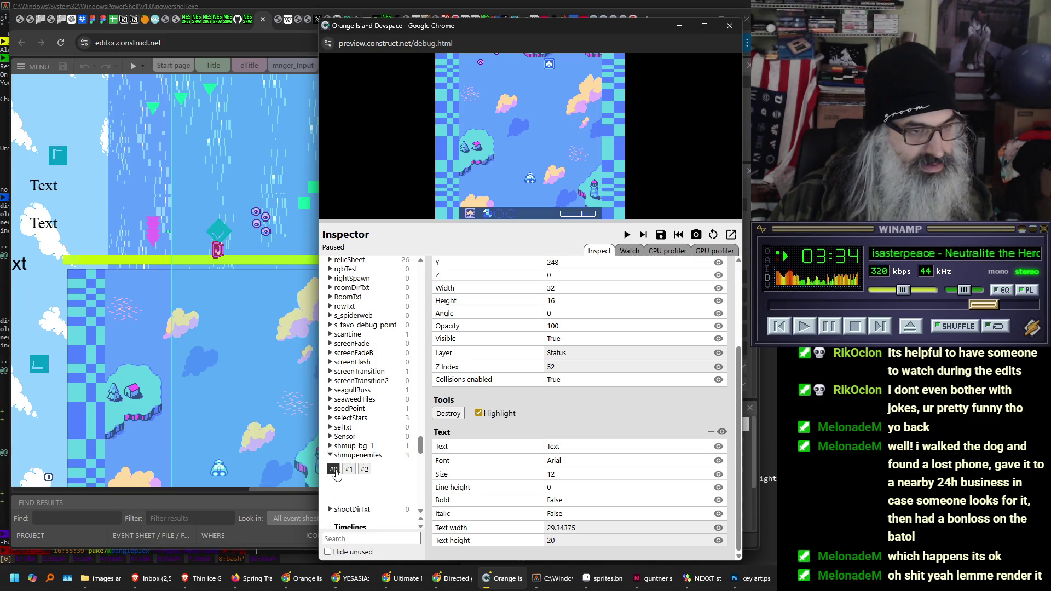
pyautogui.click(334, 470)
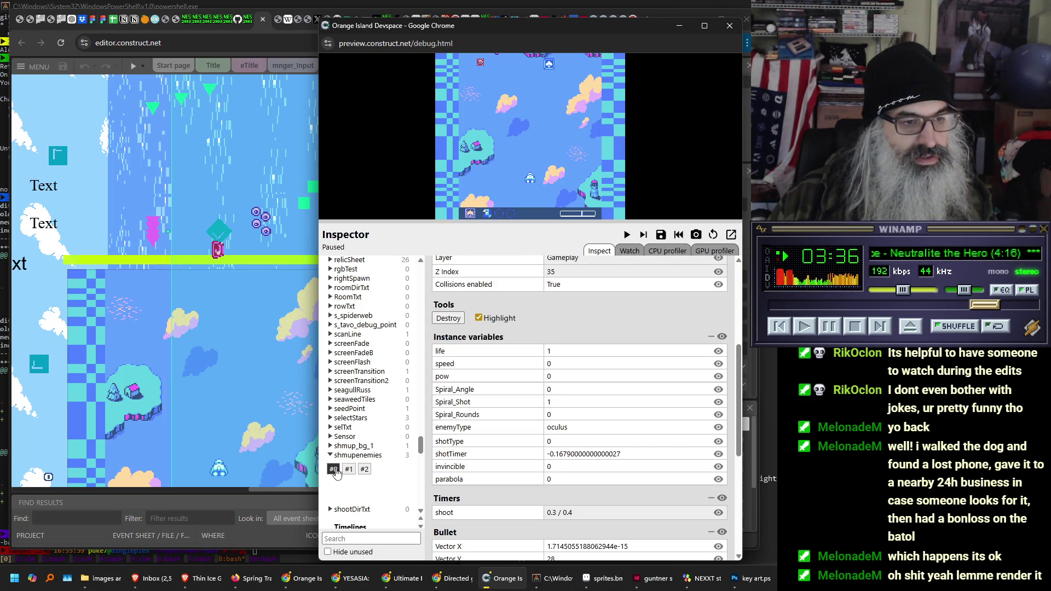
pyautogui.click(348, 469)
pyautogui.click(364, 469)
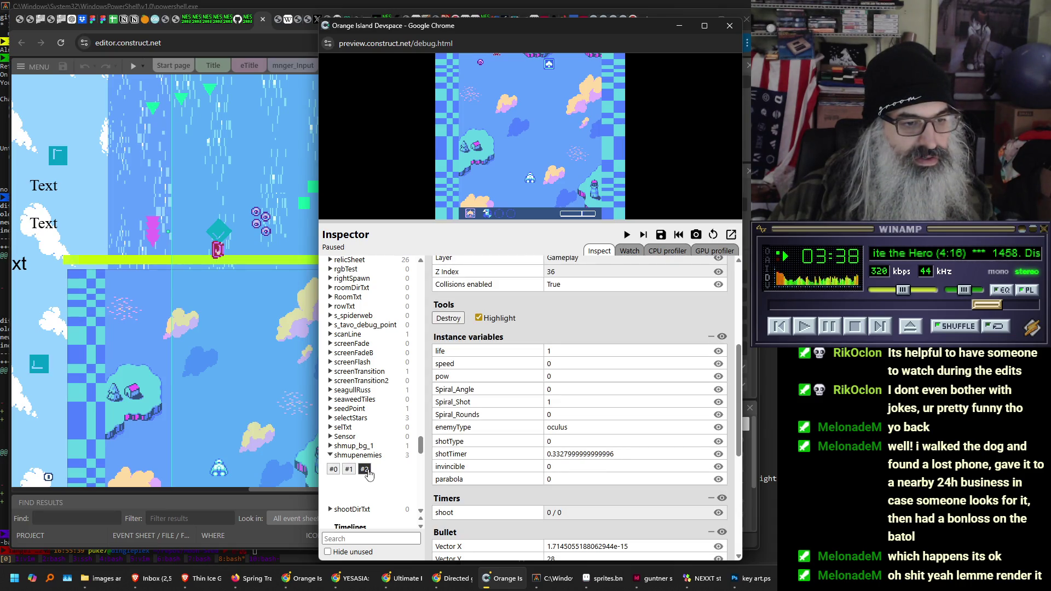
pyautogui.click(348, 469)
pyautogui.click(333, 469)
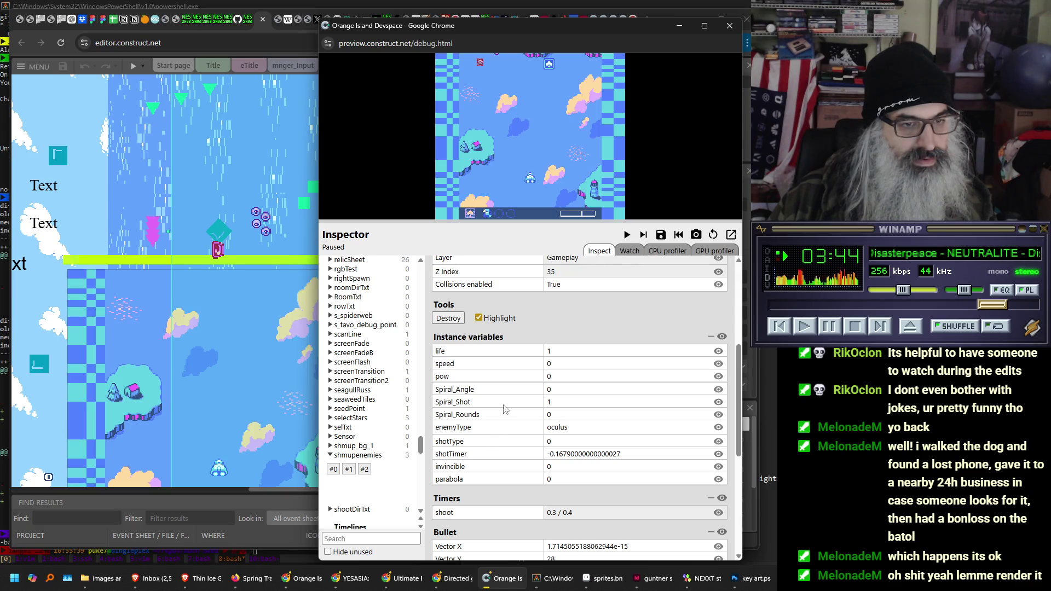
# - Scroll through the first instance's properties, then close the debug preview window
pyautogui.scroll(-3, 519, 426)
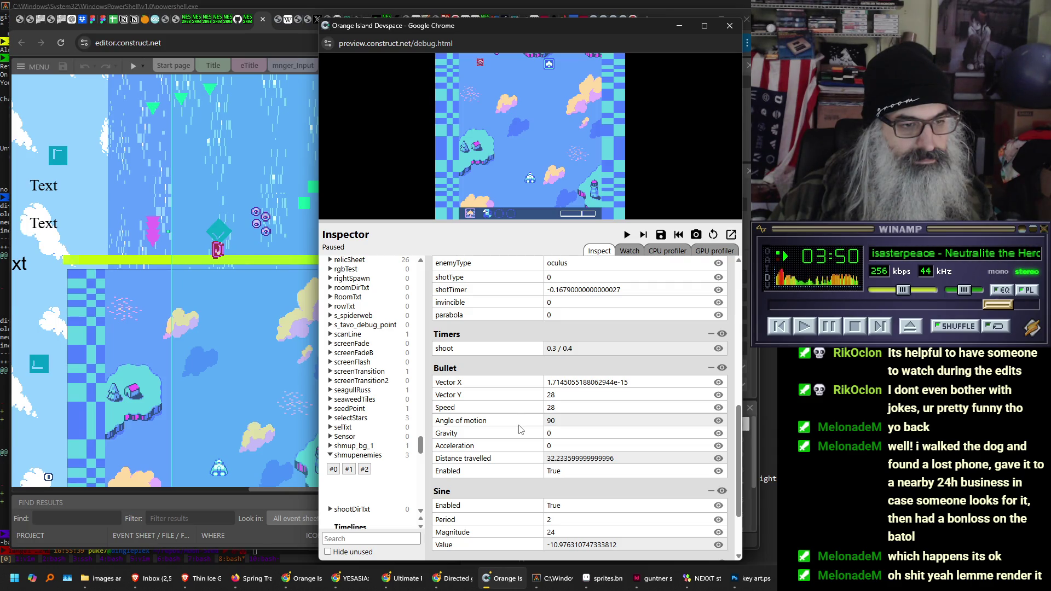
pyautogui.scroll(-2, 520, 429)
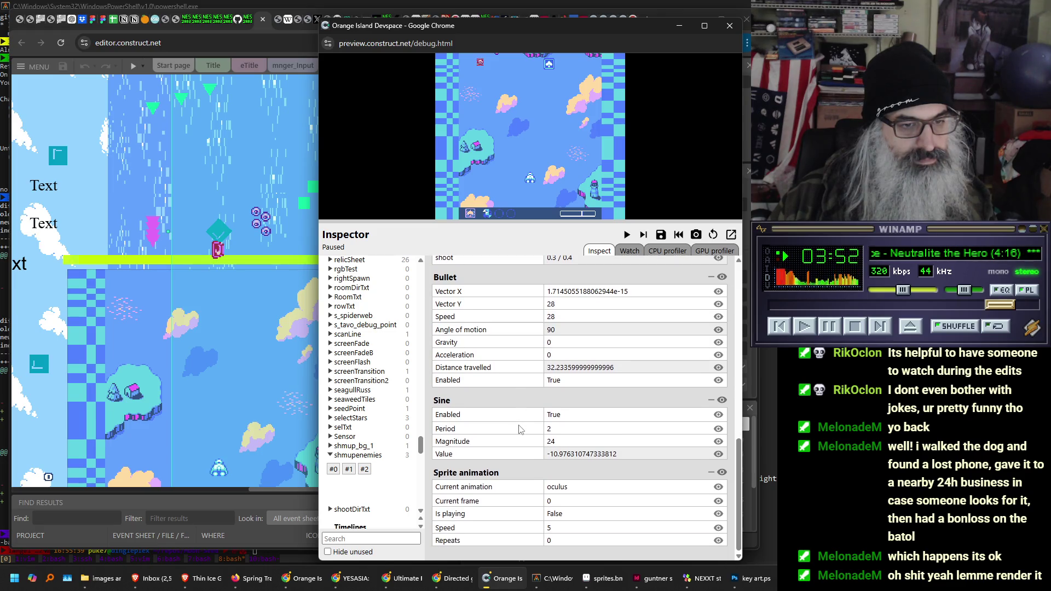
pyautogui.scroll(6, 520, 429)
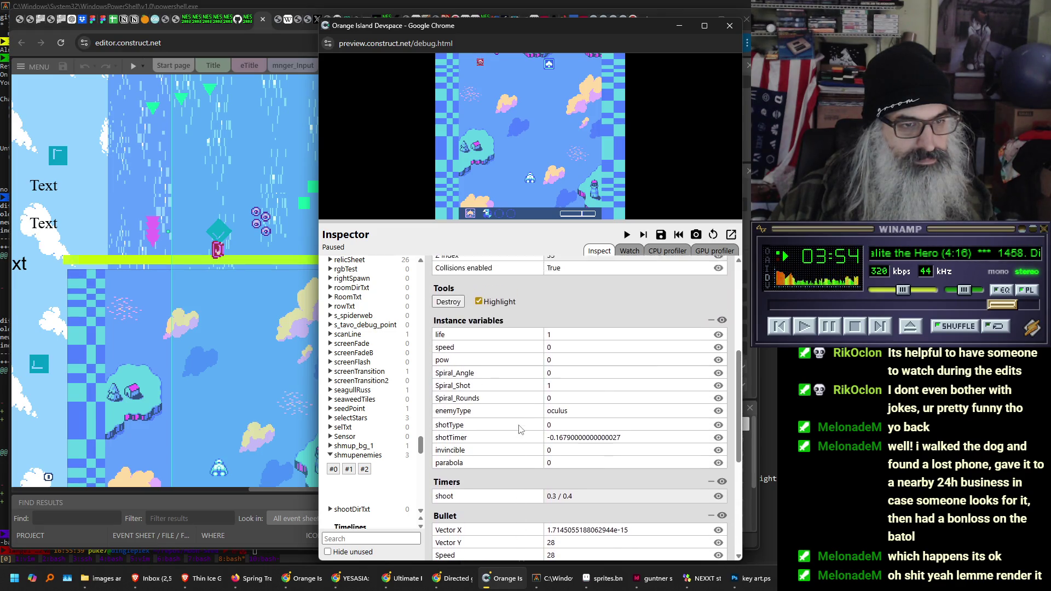
pyautogui.scroll(3, 520, 430)
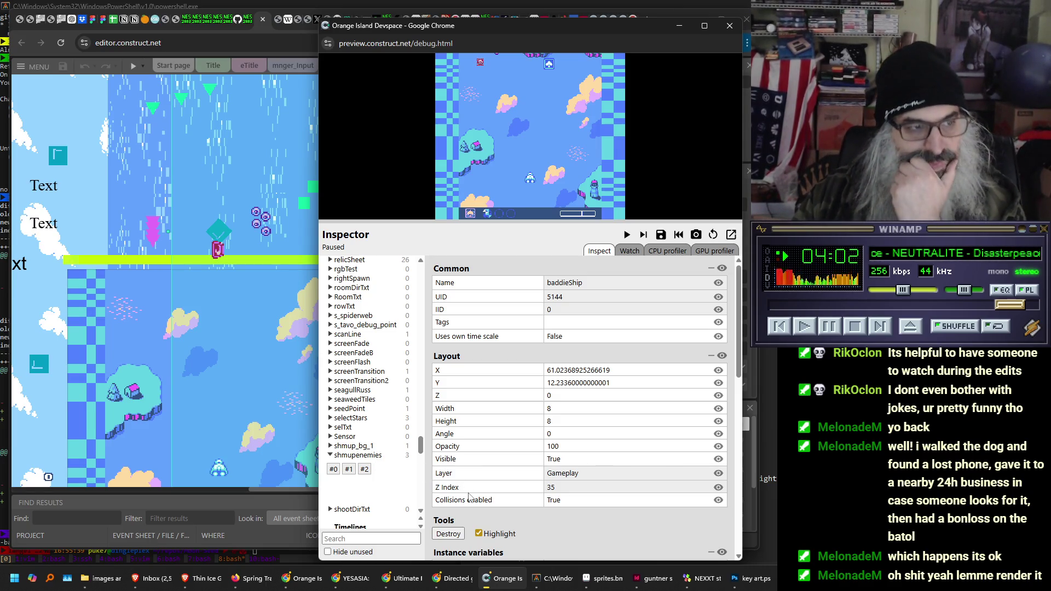
pyautogui.scroll(3, 370, 387)
pyautogui.scroll(5, 366, 428)
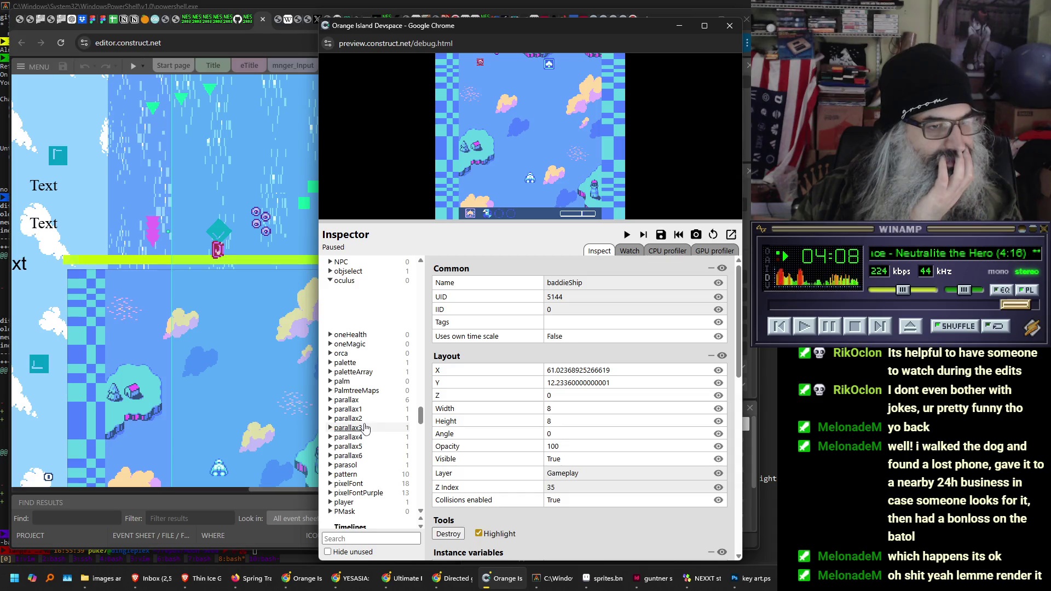
pyautogui.scroll(1, 366, 428)
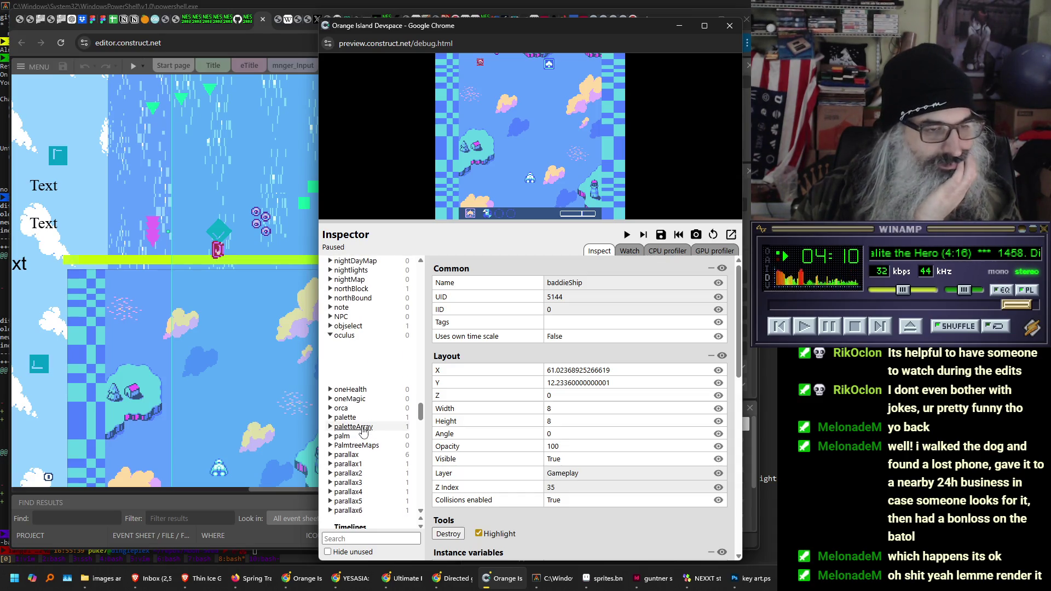
pyautogui.scroll(-4, 359, 375)
pyautogui.scroll(-4, 361, 383)
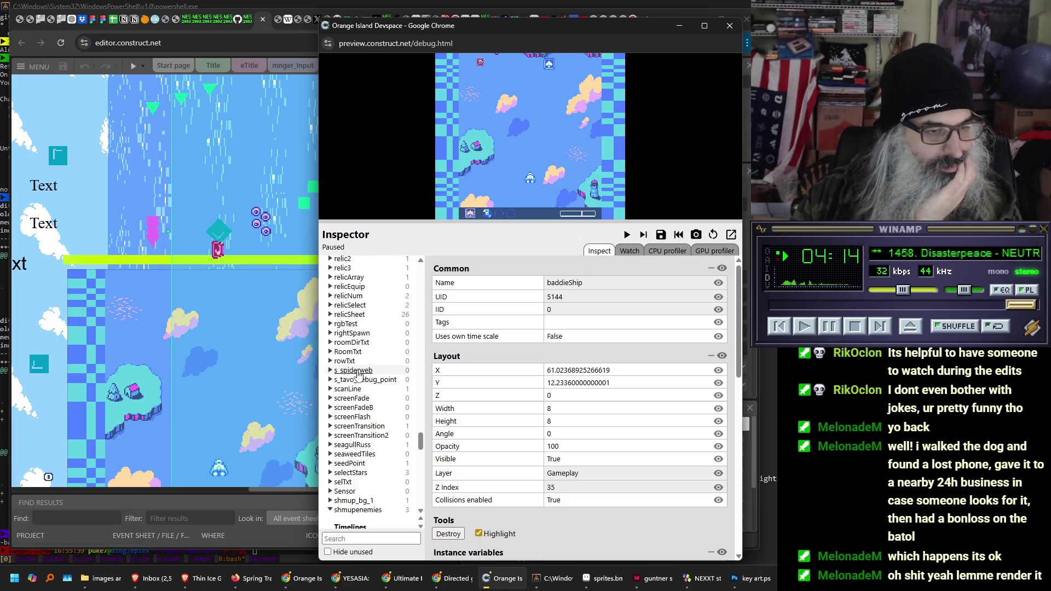
pyautogui.scroll(-2, 371, 434)
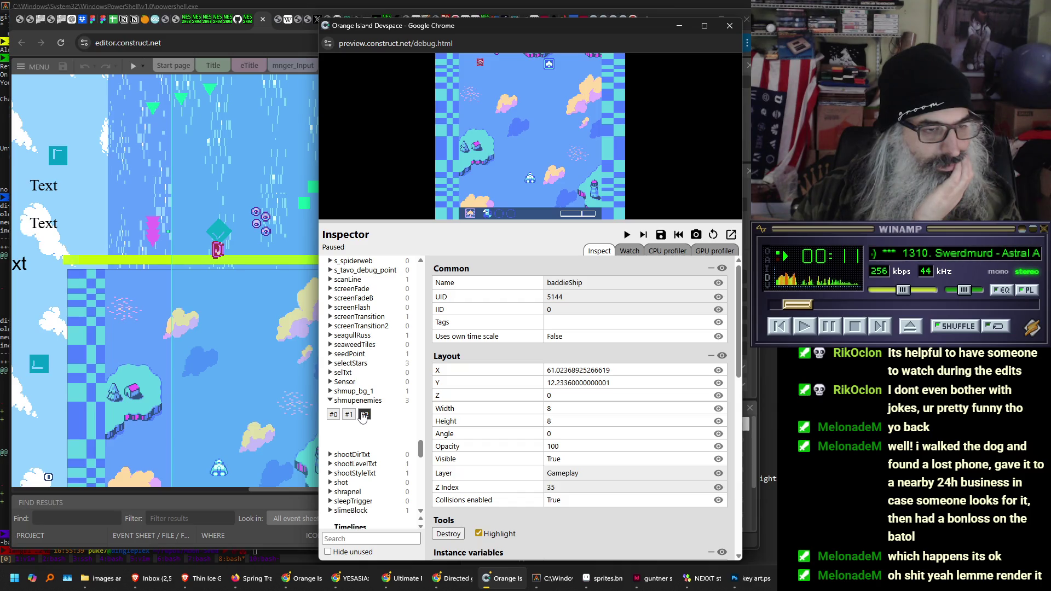
pyautogui.click(729, 25)
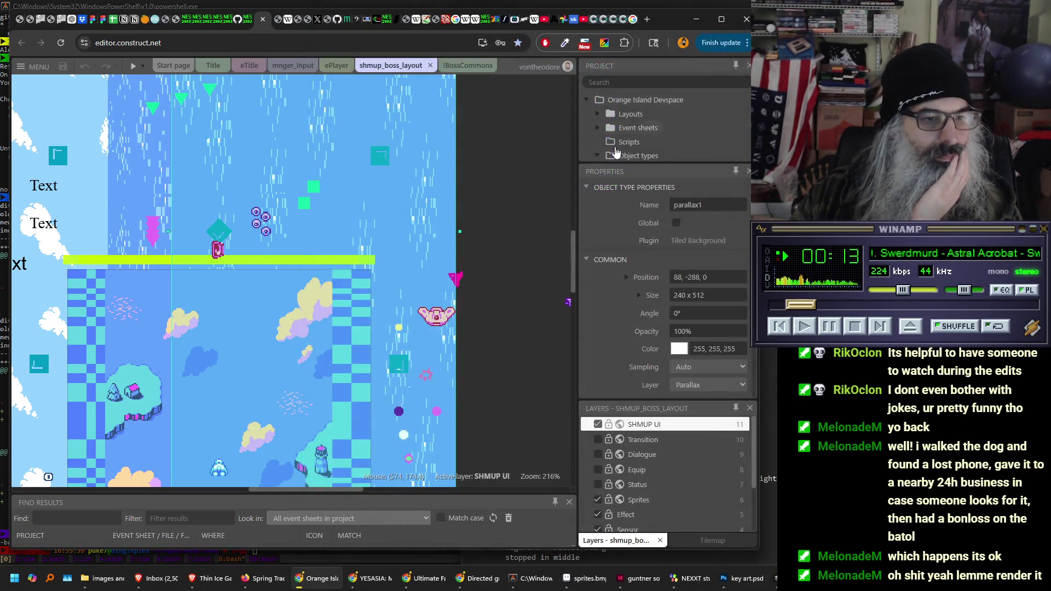
# - Drag a stinger from shmup_enemies into the boss layout and launch a debug preview
pyautogui.moveTo(678, 163); pyautogui.dragTo(674, 264)
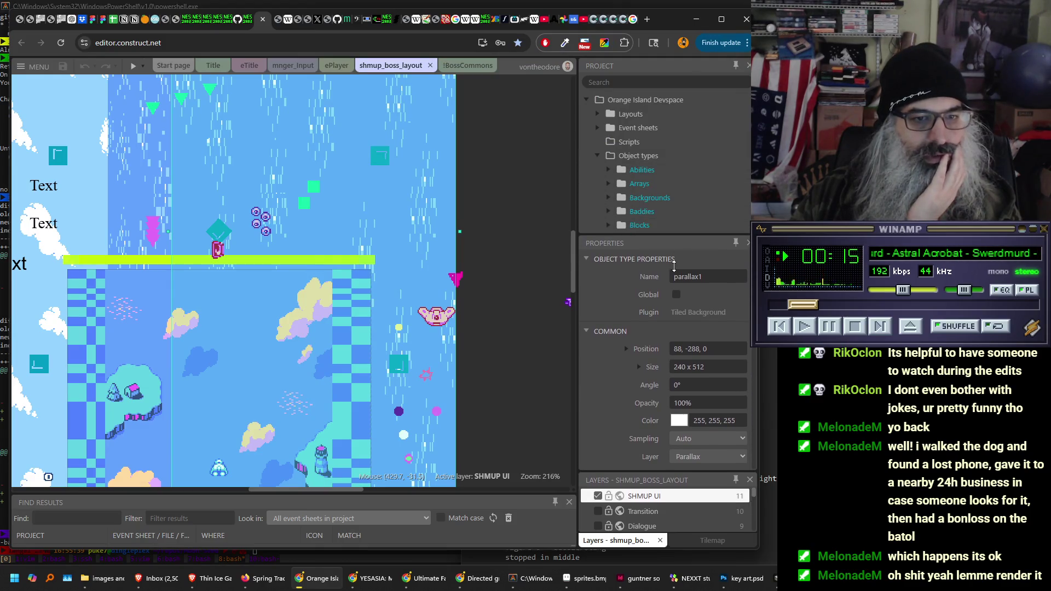
pyautogui.scroll(-5, 681, 177)
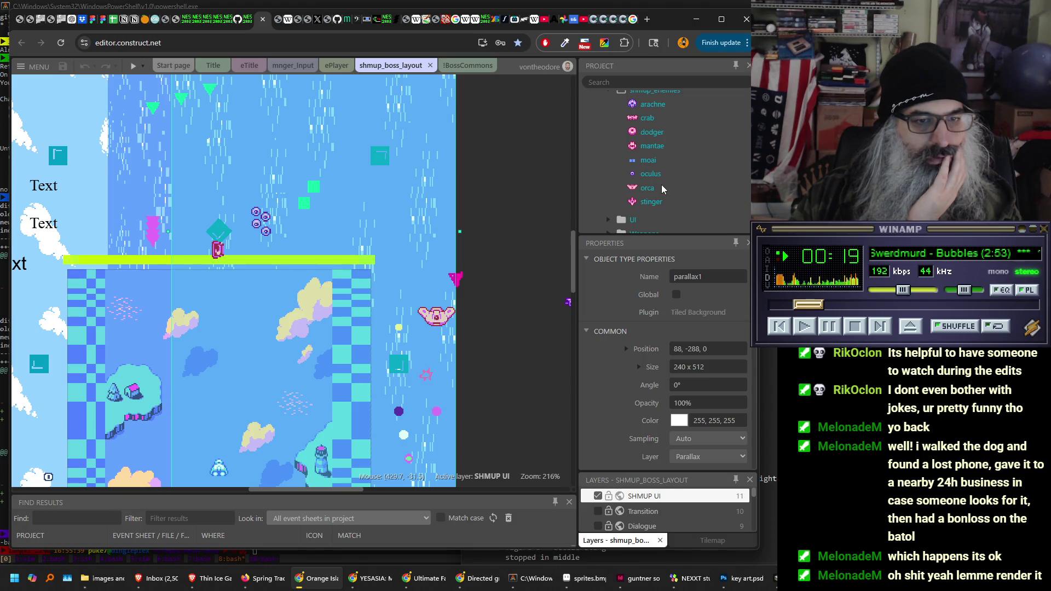
pyautogui.moveTo(650, 201)
pyautogui.mouseDown()
pyautogui.moveTo(614, 199)
pyautogui.moveTo(217, 334)
pyautogui.moveTo(230, 321)
pyautogui.mouseUp()
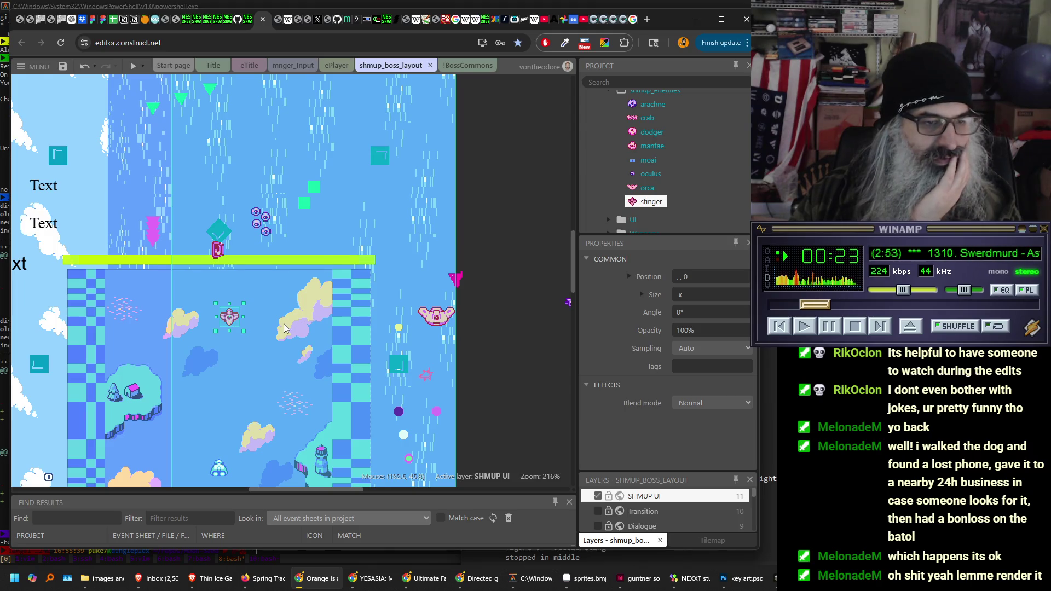
pyautogui.click(299, 326)
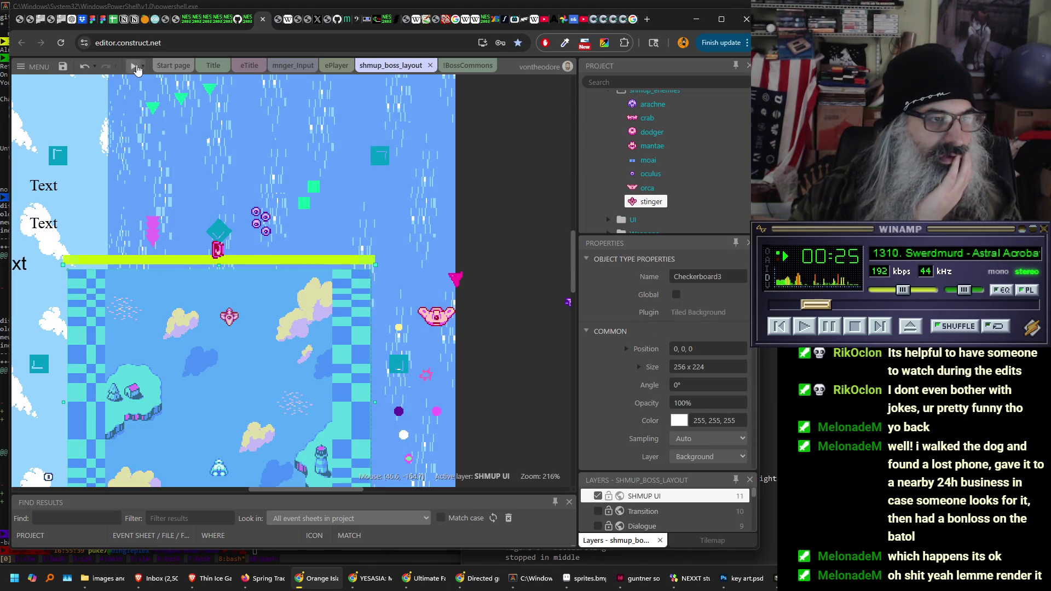
pyautogui.click(143, 67)
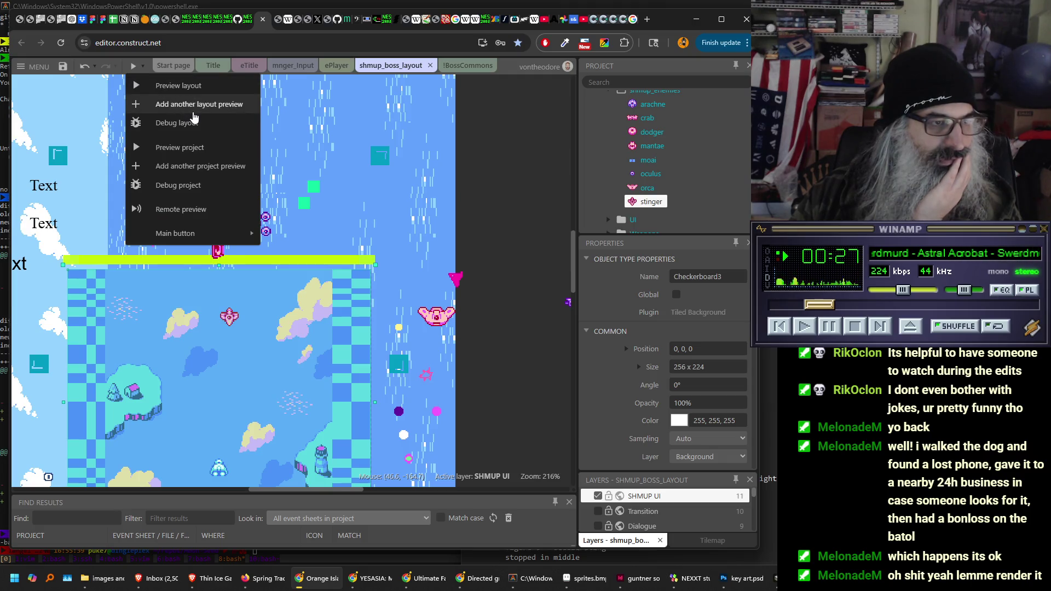
pyautogui.click(194, 122)
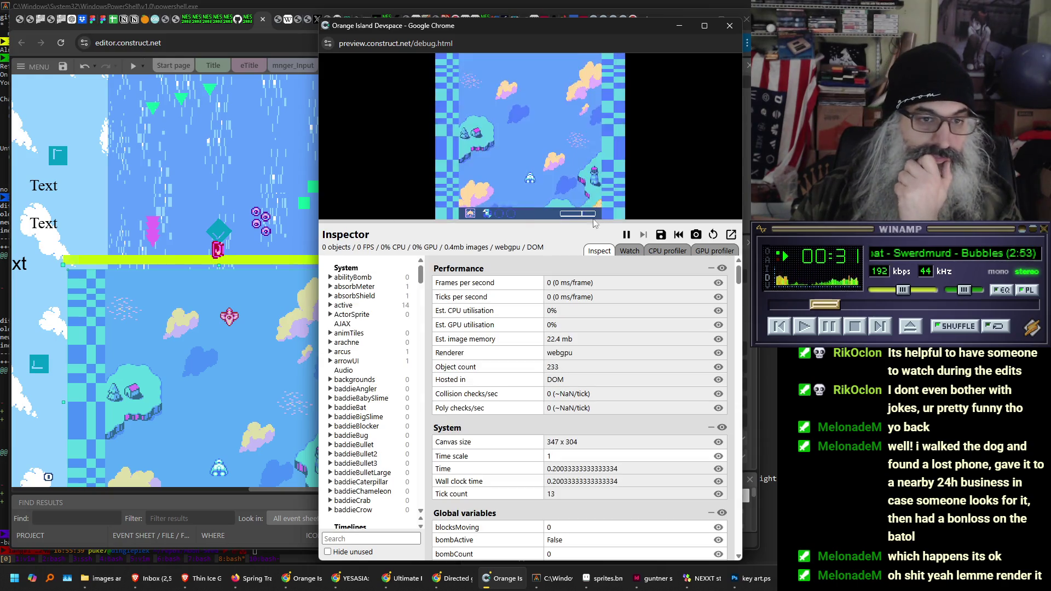
# - Pause the debug preview, expand and collapse the stinger entry, then close the preview
pyautogui.click(626, 235)
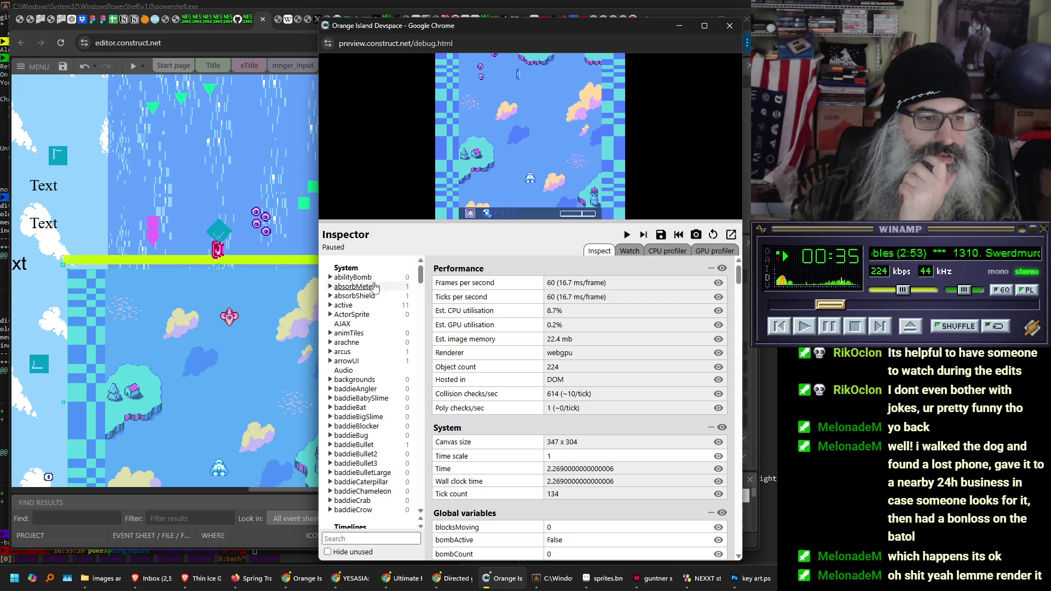
pyautogui.moveTo(422, 276); pyautogui.dragTo(421, 458)
pyautogui.scroll(-3, 356, 301)
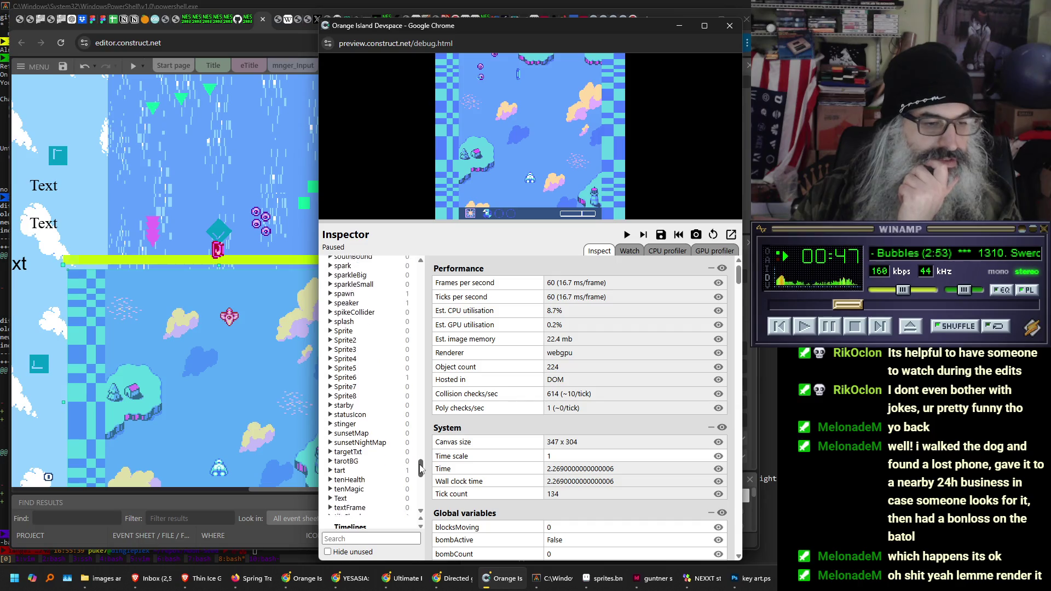
pyautogui.click(330, 401)
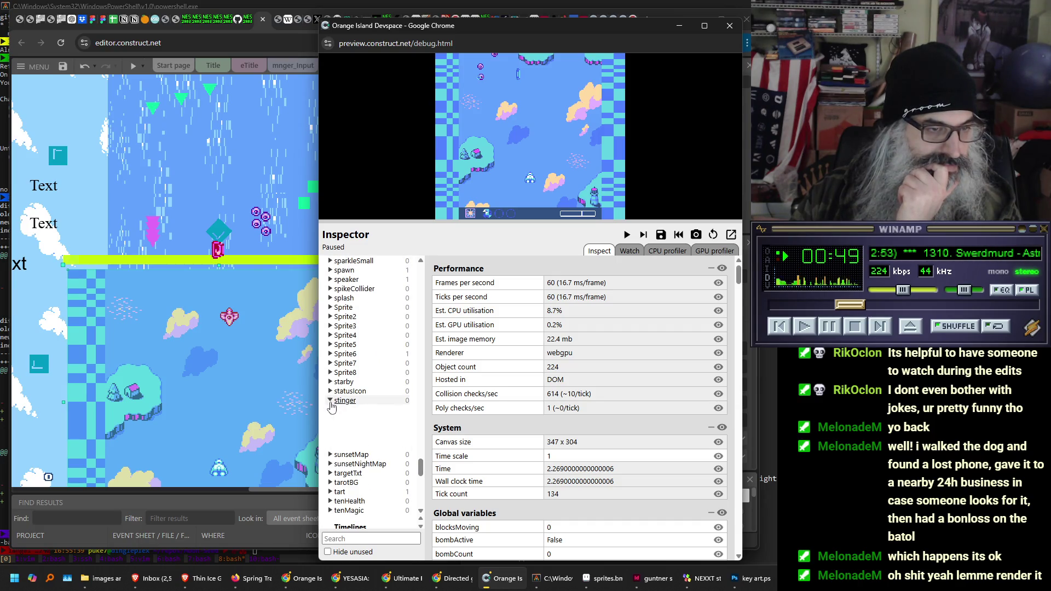
pyautogui.click(346, 402)
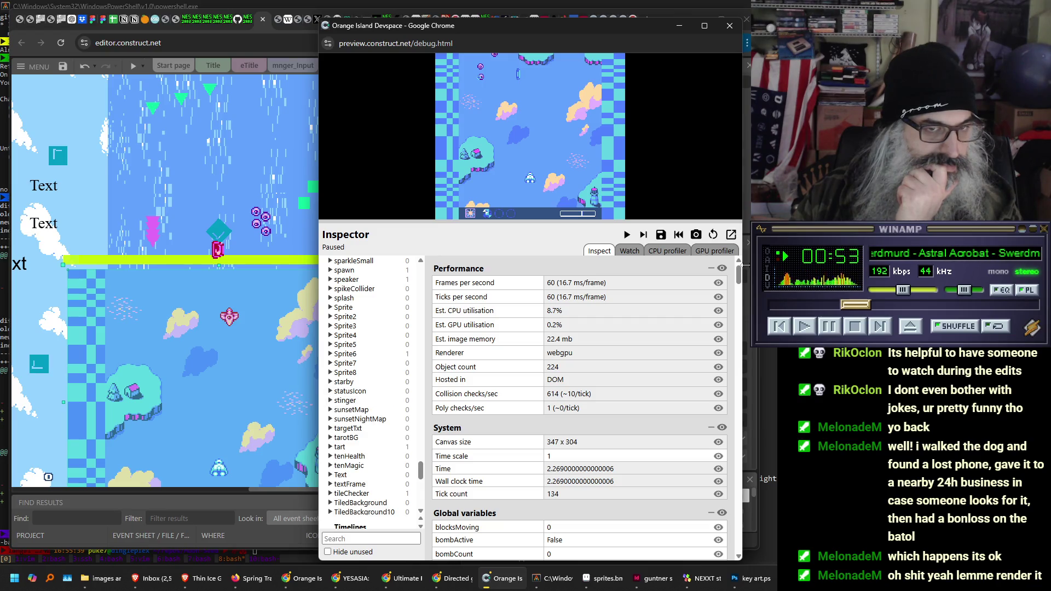
pyautogui.click(728, 27)
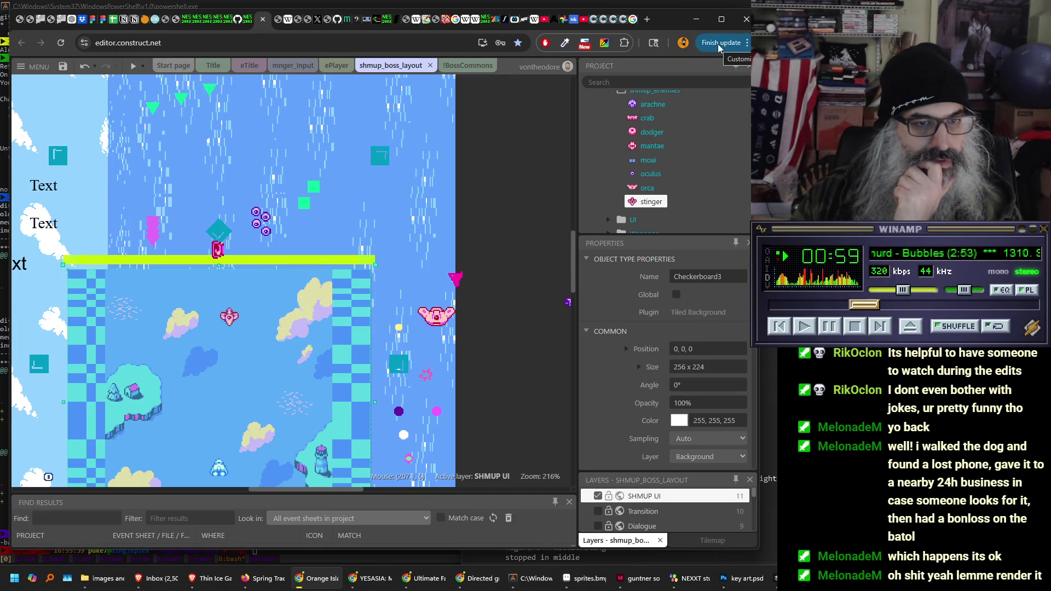
# - Search all event sheets for 'enemySeed' in an enlarged Find Results panel
pyautogui.click(154, 246)
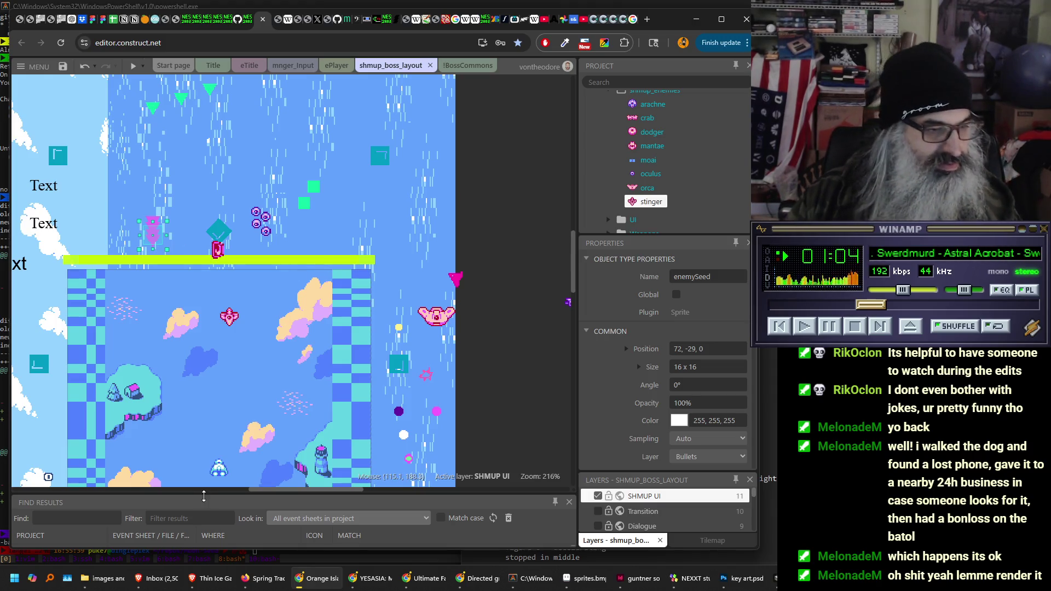
pyautogui.moveTo(203, 494); pyautogui.dragTo(203, 371)
pyautogui.click(86, 395)
pyautogui.write('enemySeed')
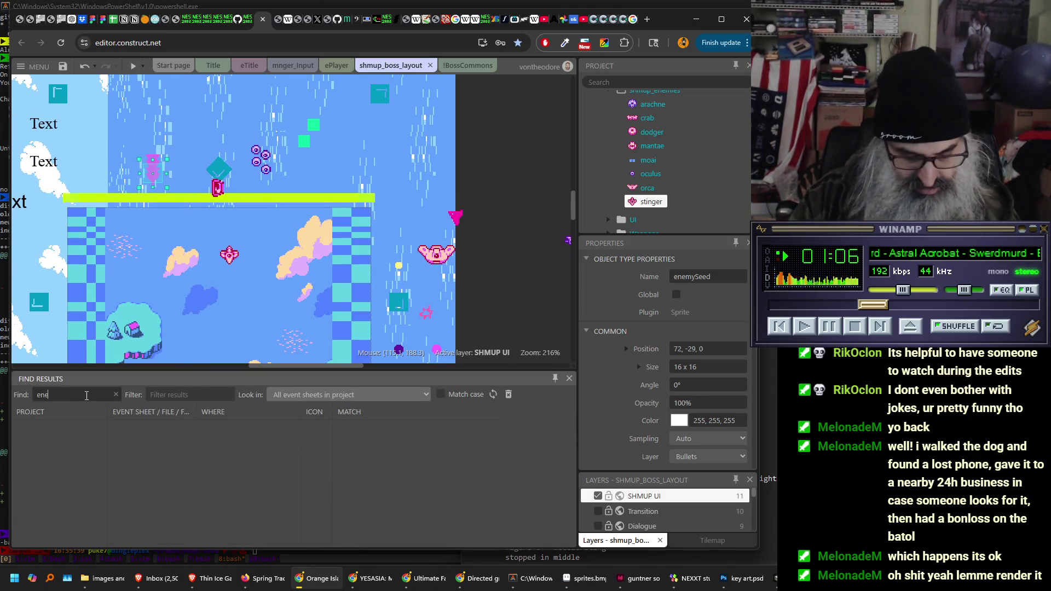
pyautogui.press('Return')
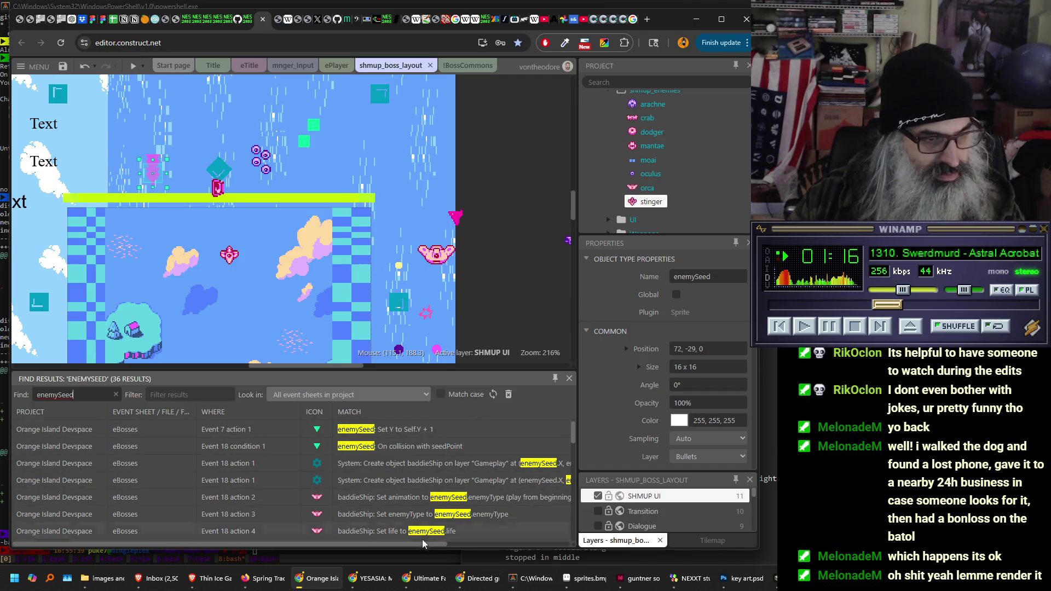
pyautogui.moveTo(573, 438)
pyautogui.mouseDown()
pyautogui.moveTo(573, 525)
pyautogui.moveTo(573, 432)
pyautogui.mouseUp()
# - Place a new enemySeed instance mid-layout among the clouds and test it in a preview
pyautogui.click(649, 83)
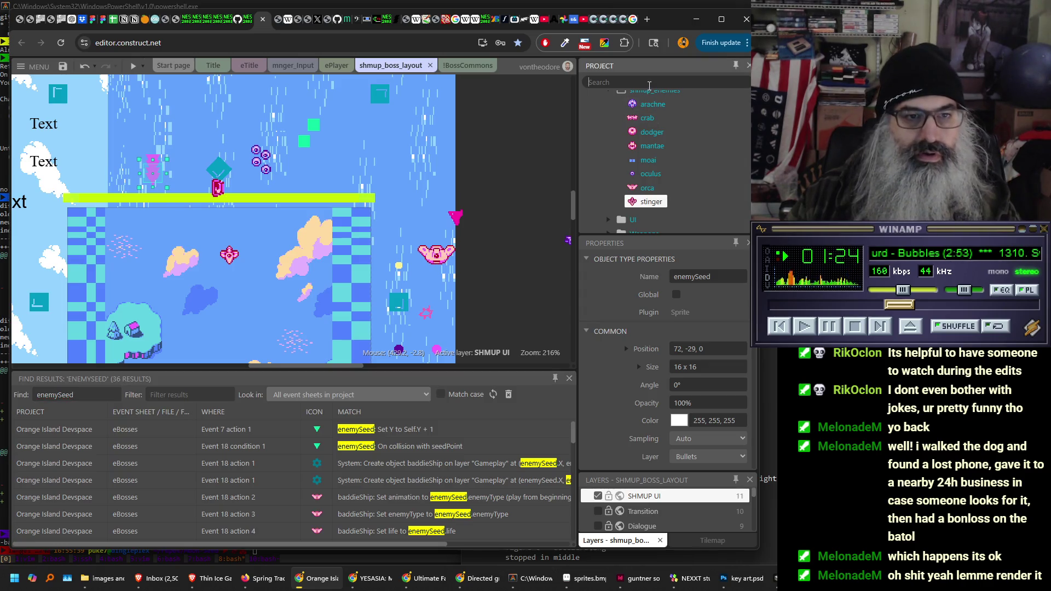
pyautogui.write('enemyS')
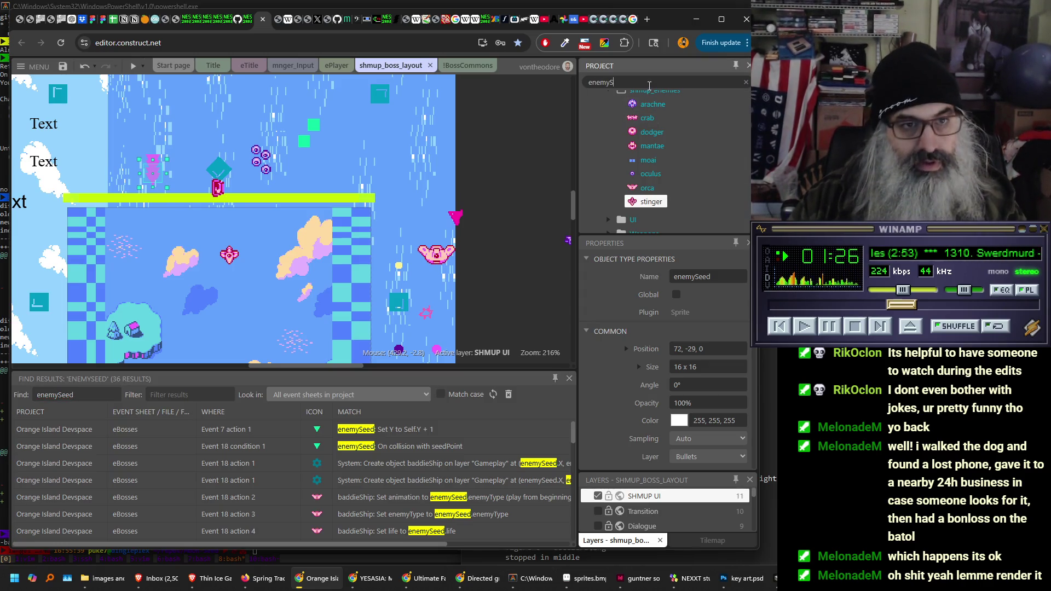
pyautogui.click(649, 135)
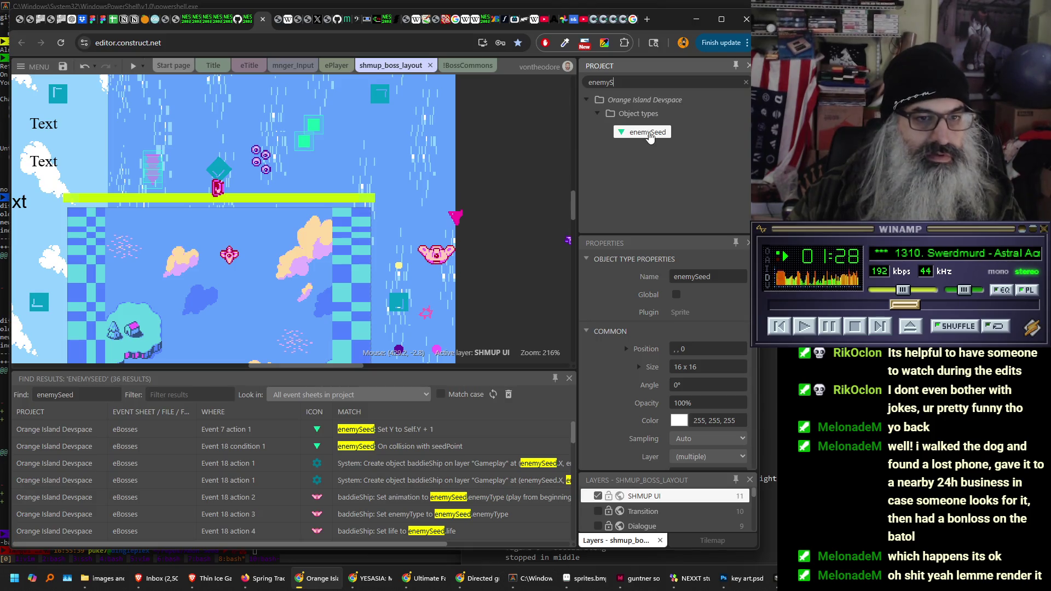
pyautogui.moveTo(271, 245); pyautogui.dragTo(271, 246)
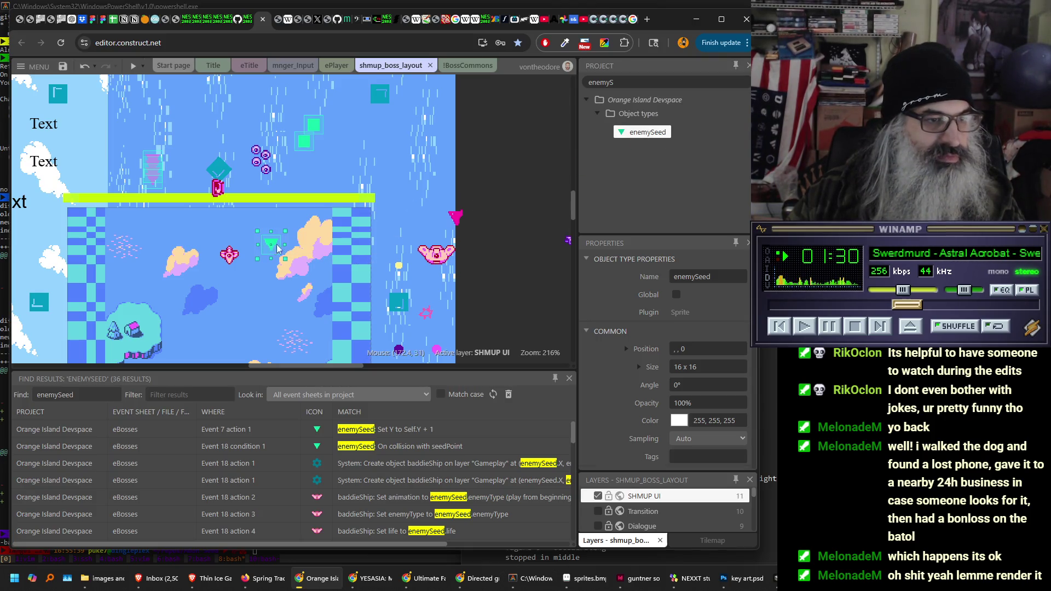
pyautogui.click(133, 65)
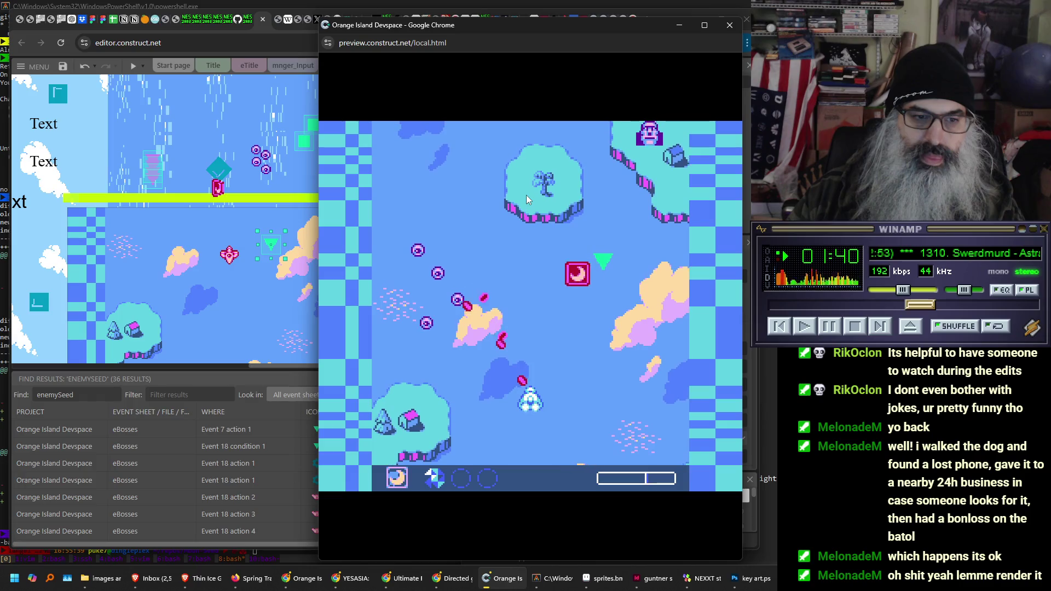
pyautogui.click(727, 26)
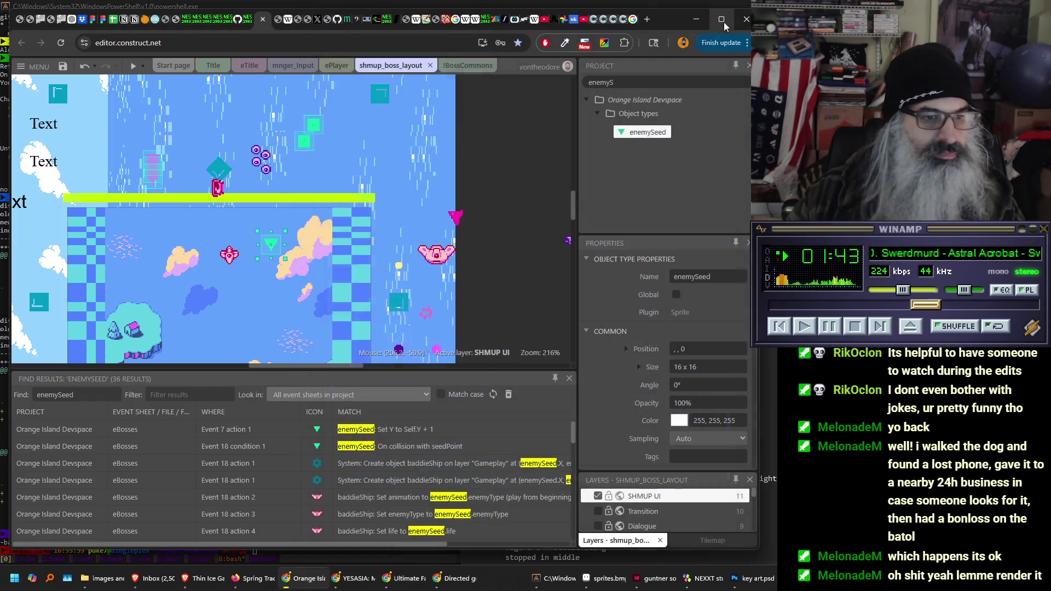
# - Select the purple oculus group, then open the first enemySeed match in the eBosses sheet
pyautogui.click(264, 171)
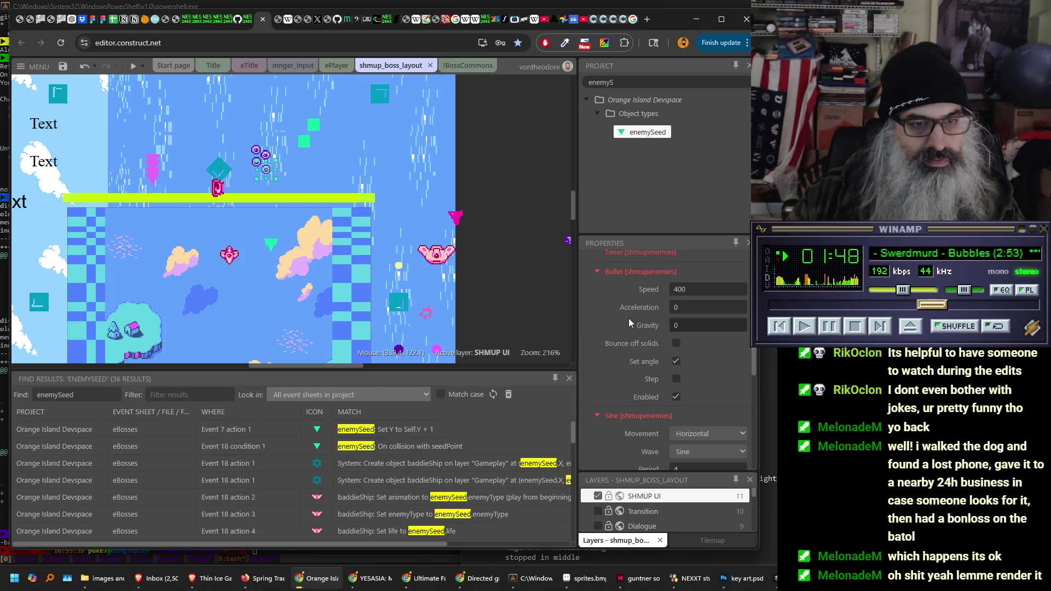
pyautogui.scroll(8, 635, 322)
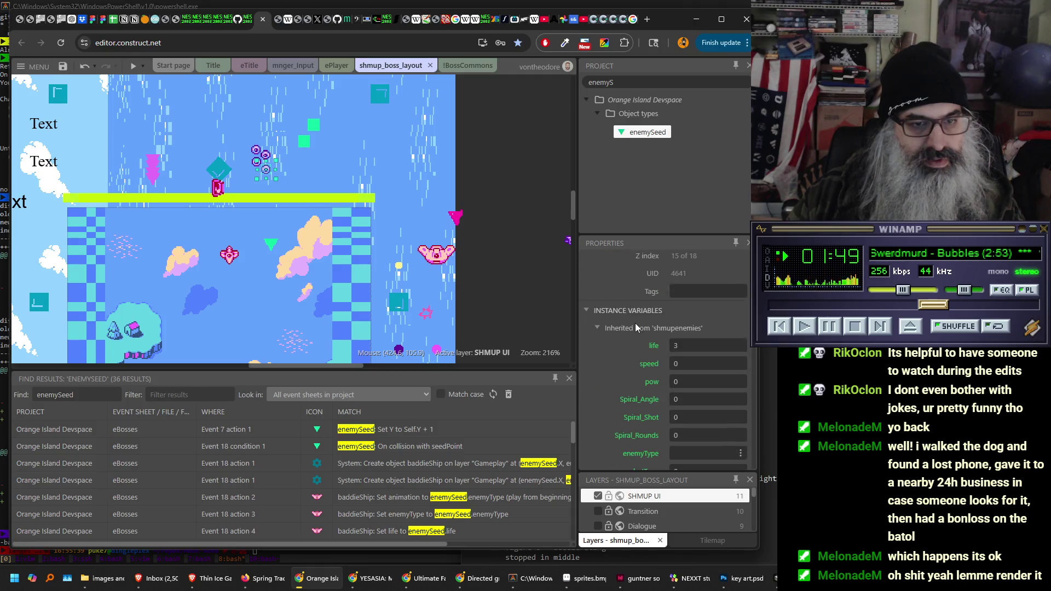
pyautogui.doubleClick(384, 433)
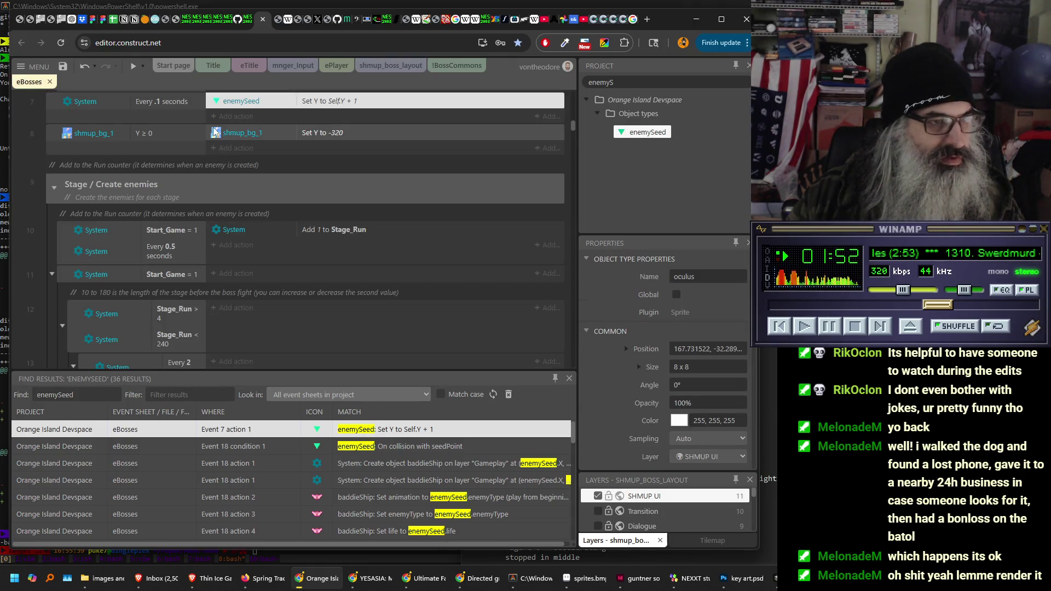
# - Copy and paste event 7's every .1 seconds condition, then undo the duplicate
pyautogui.scroll(3, 222, 146)
pyautogui.rightClick(113, 267)
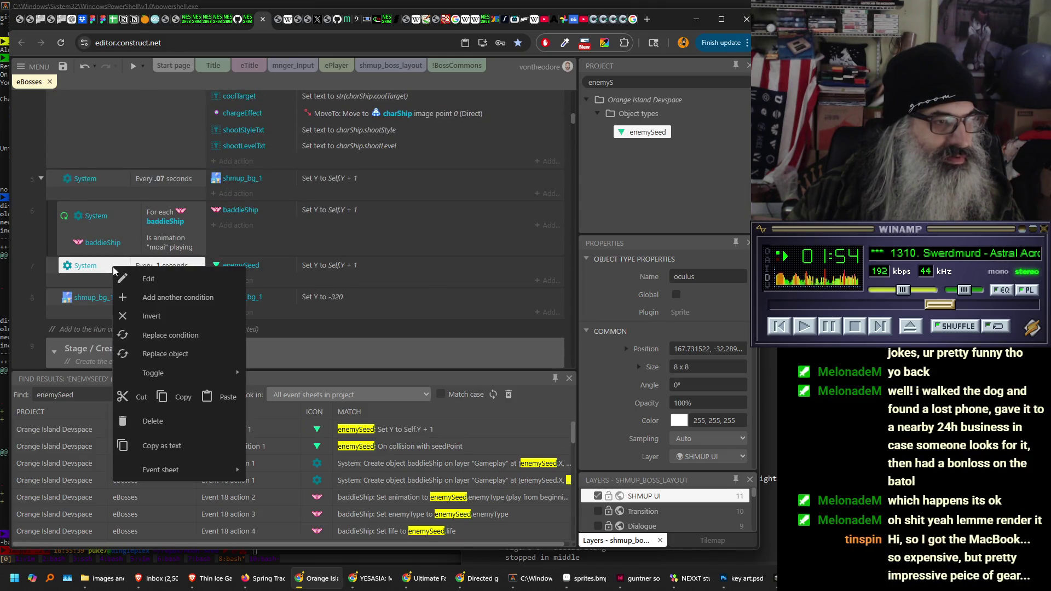
pyautogui.moveTo(192, 378)
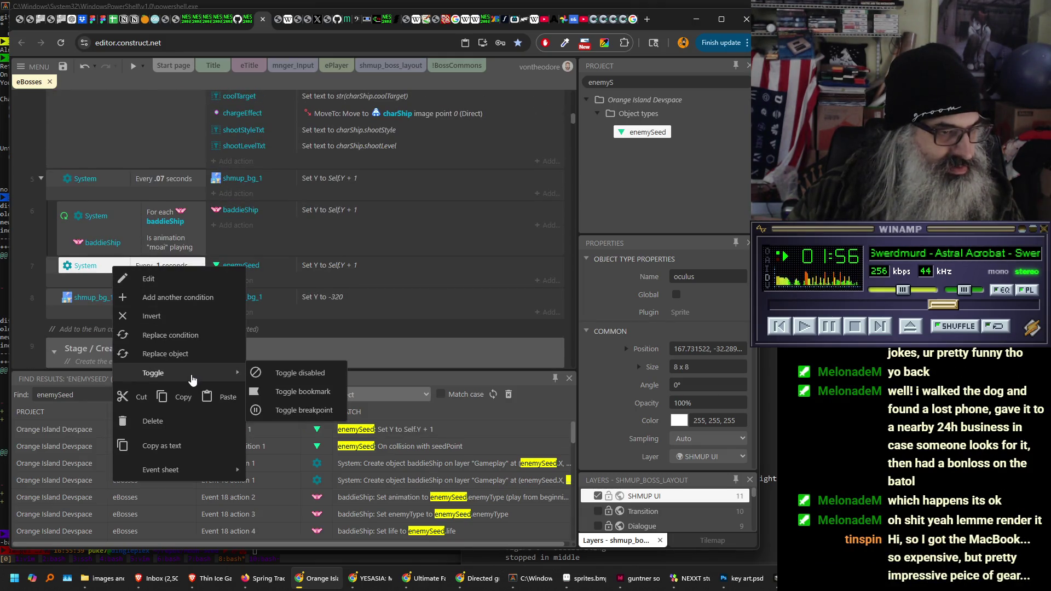
pyautogui.click(179, 401)
pyautogui.rightClick(99, 271)
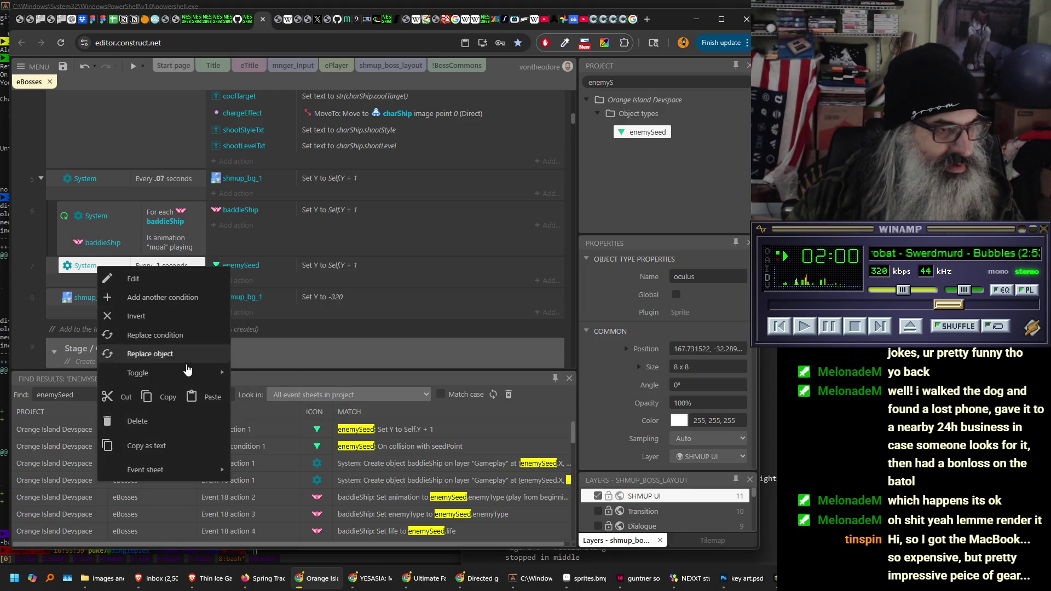
pyautogui.click(207, 401)
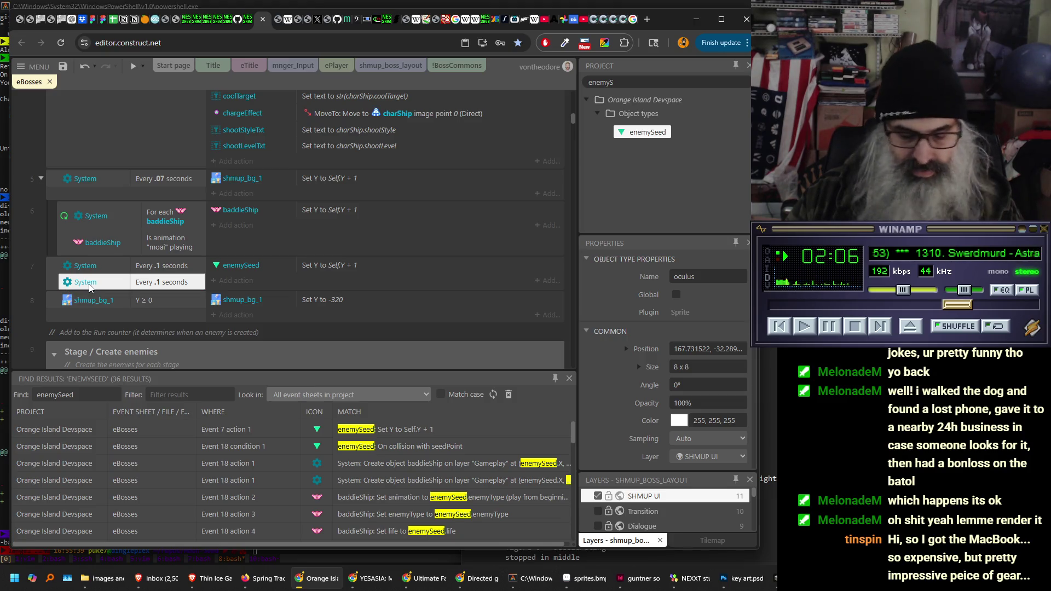
pyautogui.hotkey('ctrl', 'z')
# - Duplicate event 7 as event 8, retarget its action to oculus, and run a debug preview
pyautogui.click(52, 264)
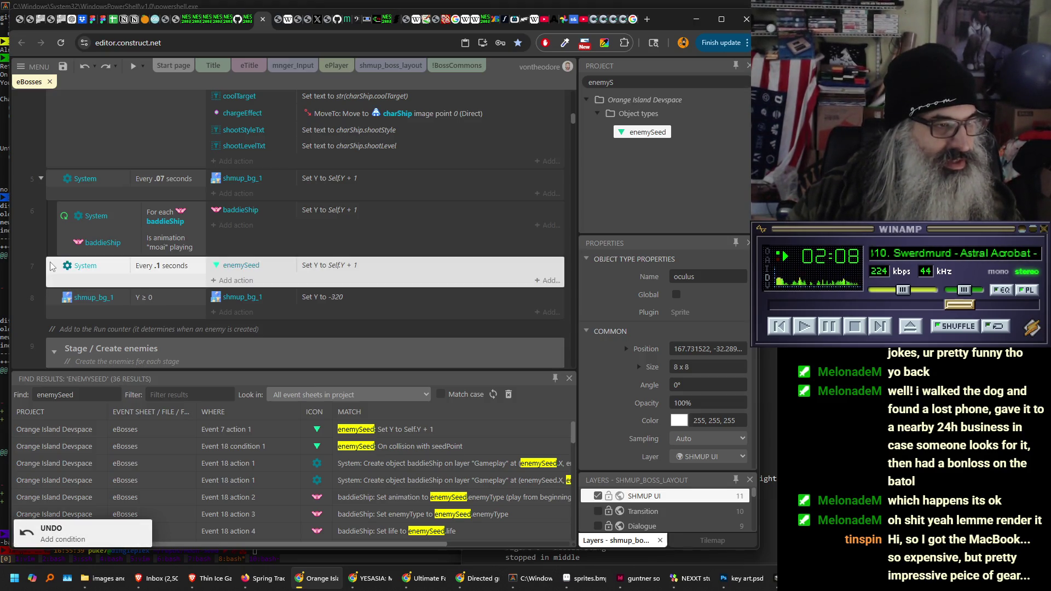
pyautogui.rightClick(50, 263)
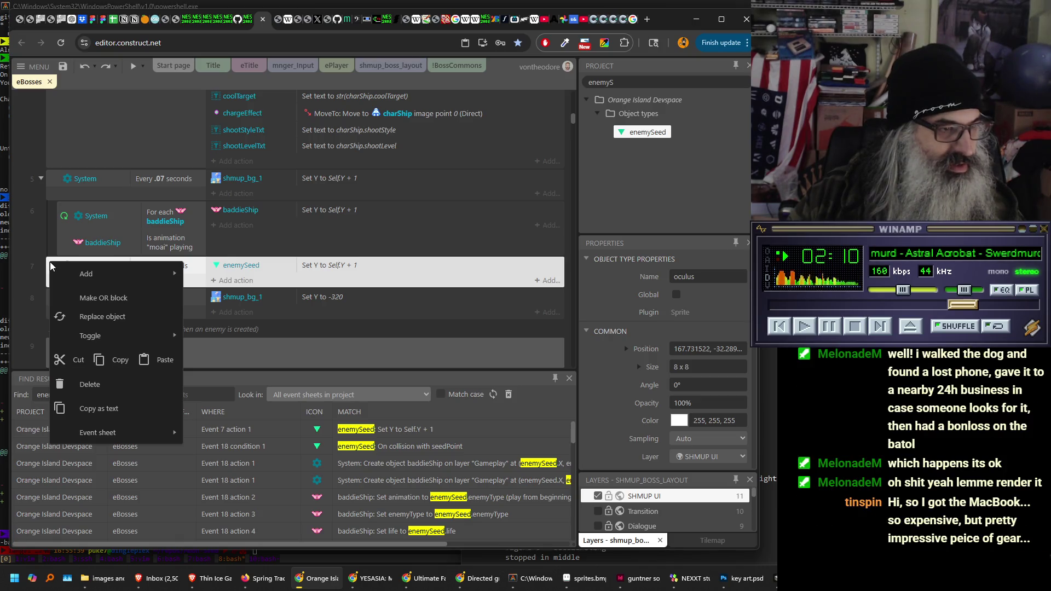
pyautogui.click(113, 361)
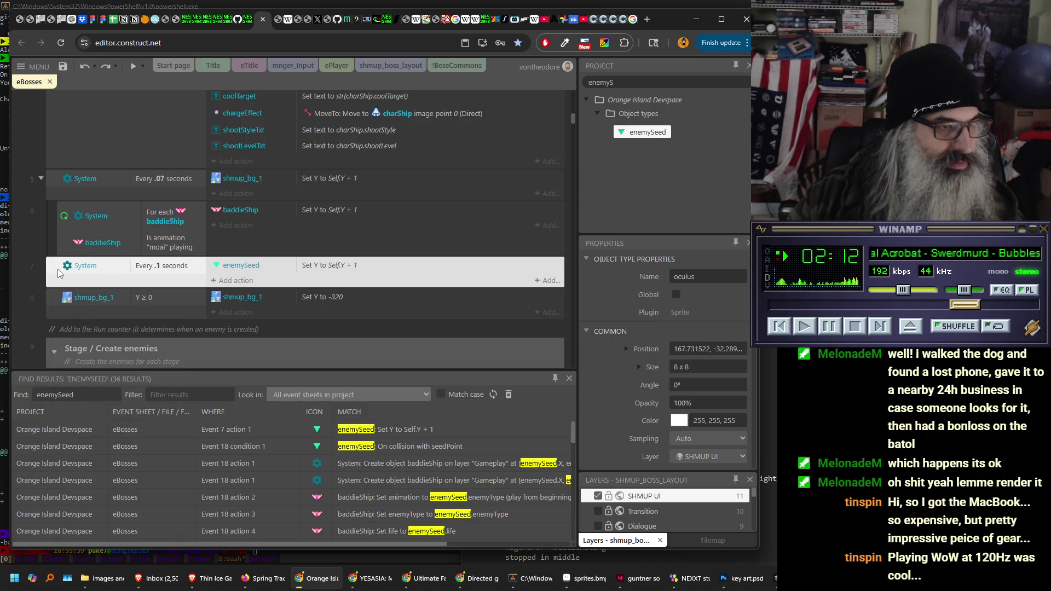
pyautogui.rightClick(57, 268)
pyautogui.click(145, 366)
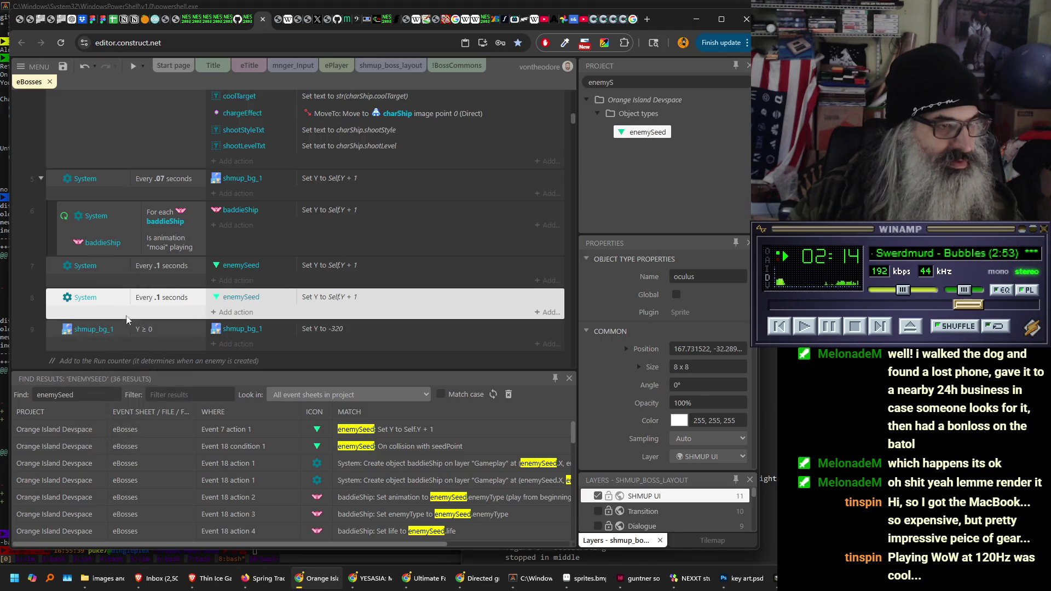
pyautogui.moveTo(221, 299); pyautogui.dragTo(221, 299)
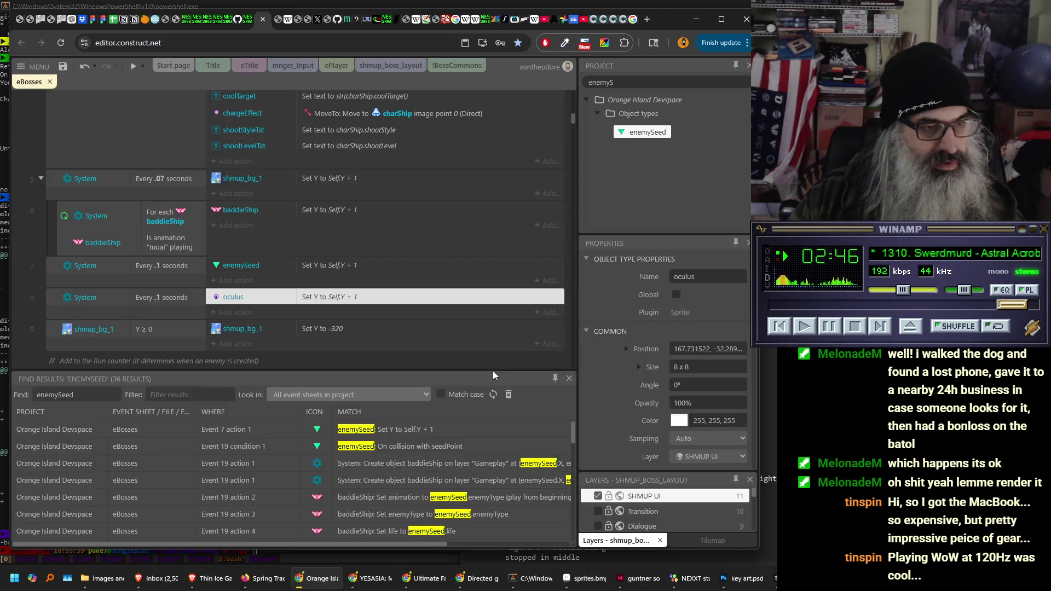
pyautogui.click(142, 66)
pyautogui.click(179, 125)
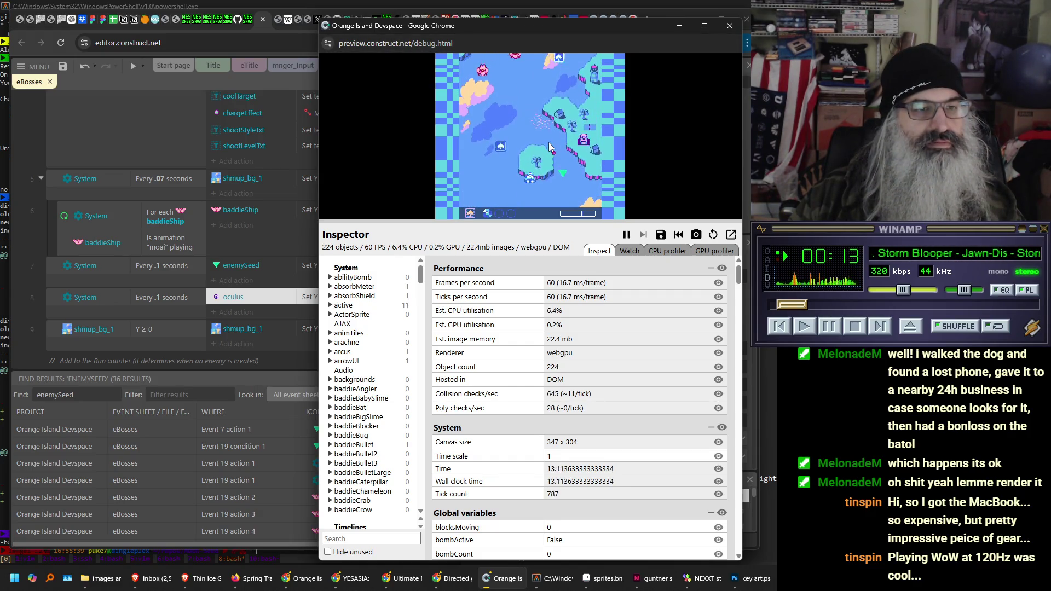
# - Close the debug preview and move the oculus sprite down near the lower clouds in shmup_boss_layout
pyautogui.click(734, 29)
pyautogui.moveTo(734, 28)
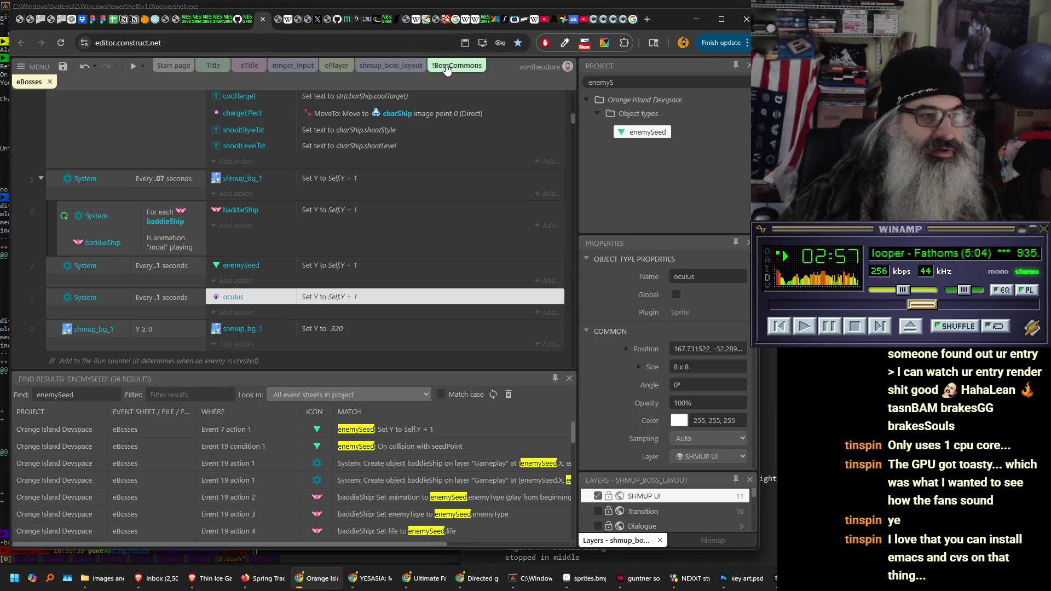
pyautogui.click(396, 71)
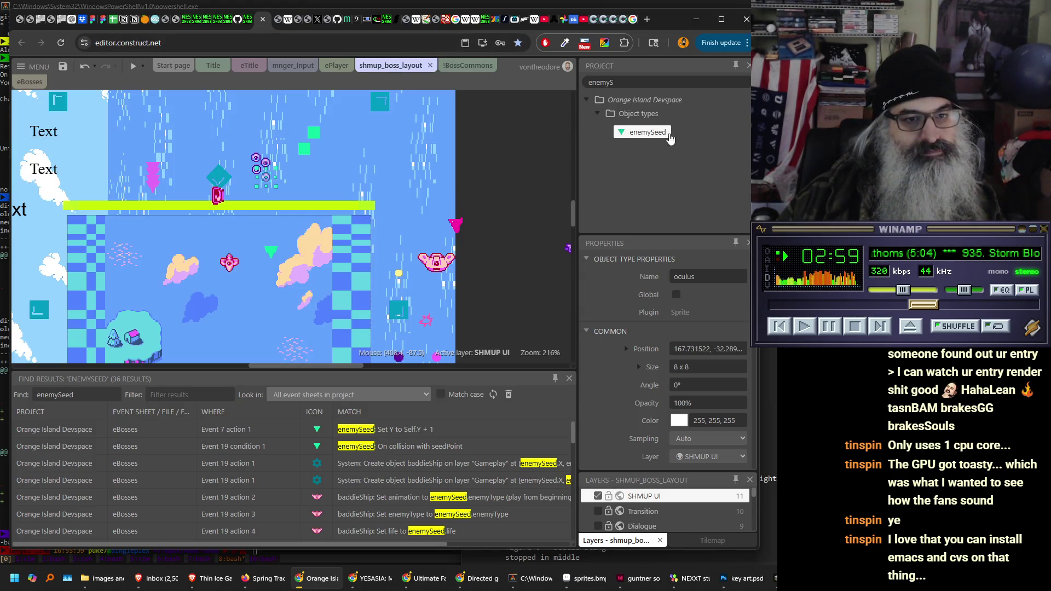
pyautogui.doubleClick(645, 85)
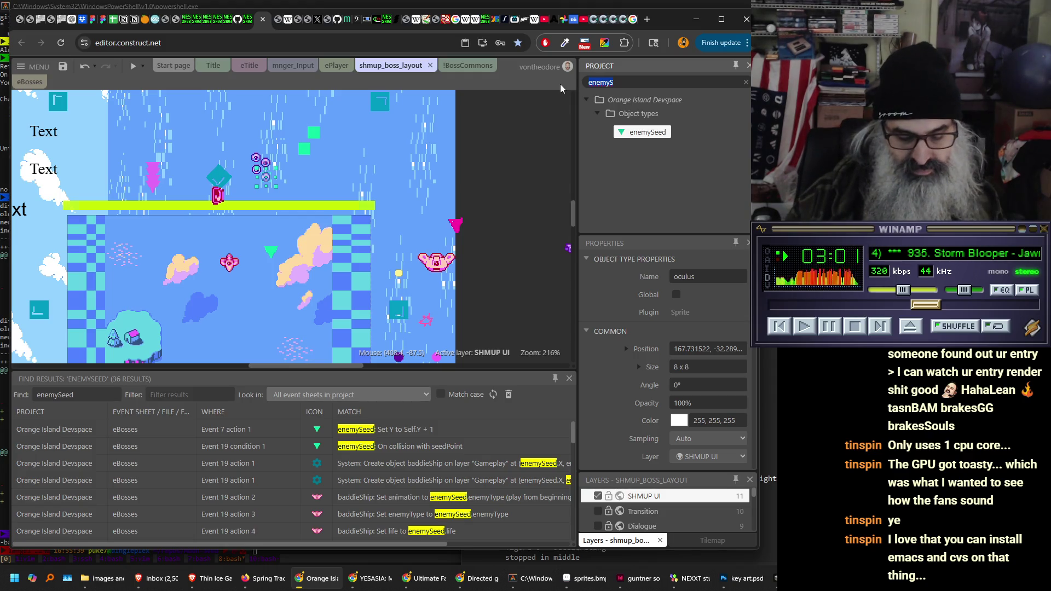
pyautogui.write('o')
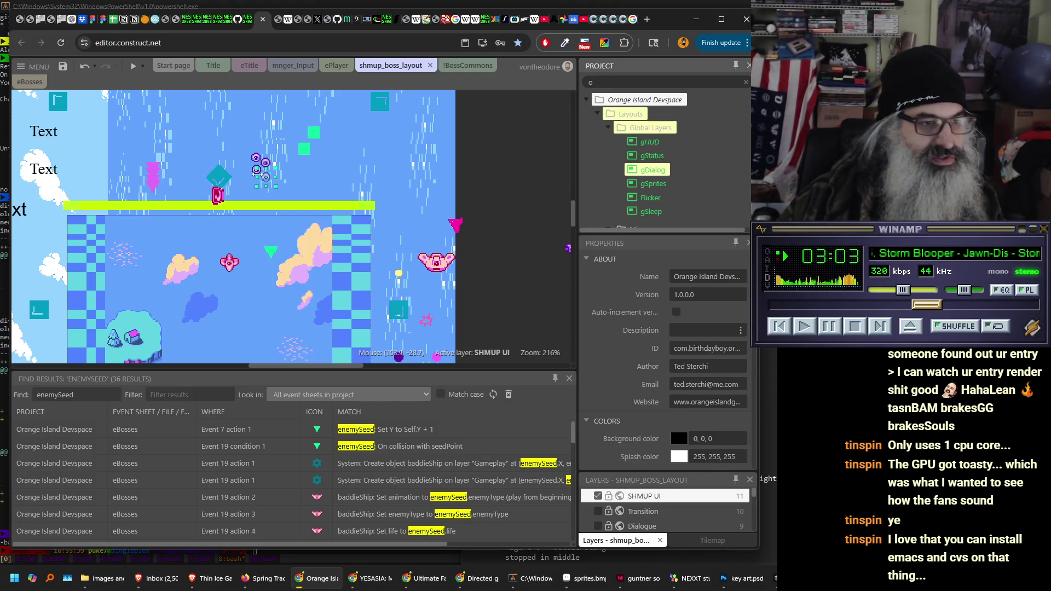
pyautogui.moveTo(272, 175); pyautogui.dragTo(319, 286)
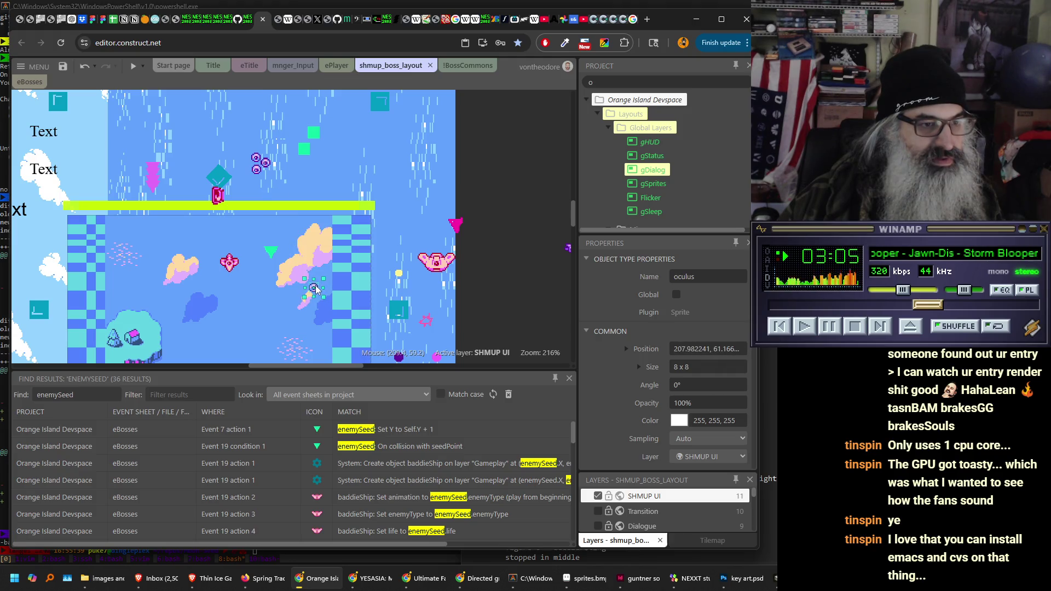
pyautogui.click(143, 68)
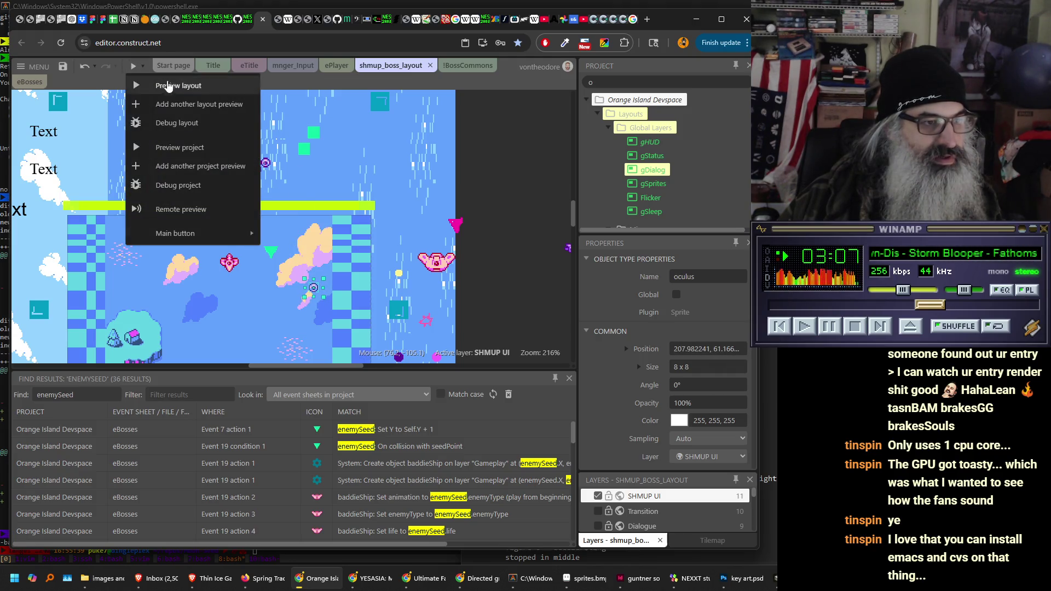
# - Run a debug preview, close it, and select the green enemySeed triangle on the layout
pyautogui.click(196, 124)
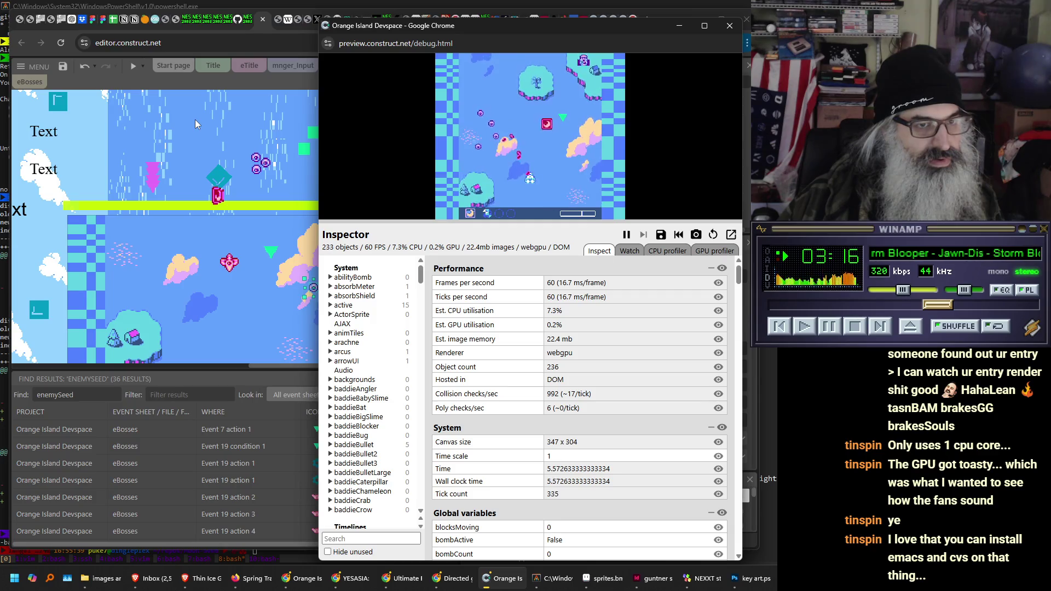
pyautogui.click(730, 26)
pyautogui.click(271, 256)
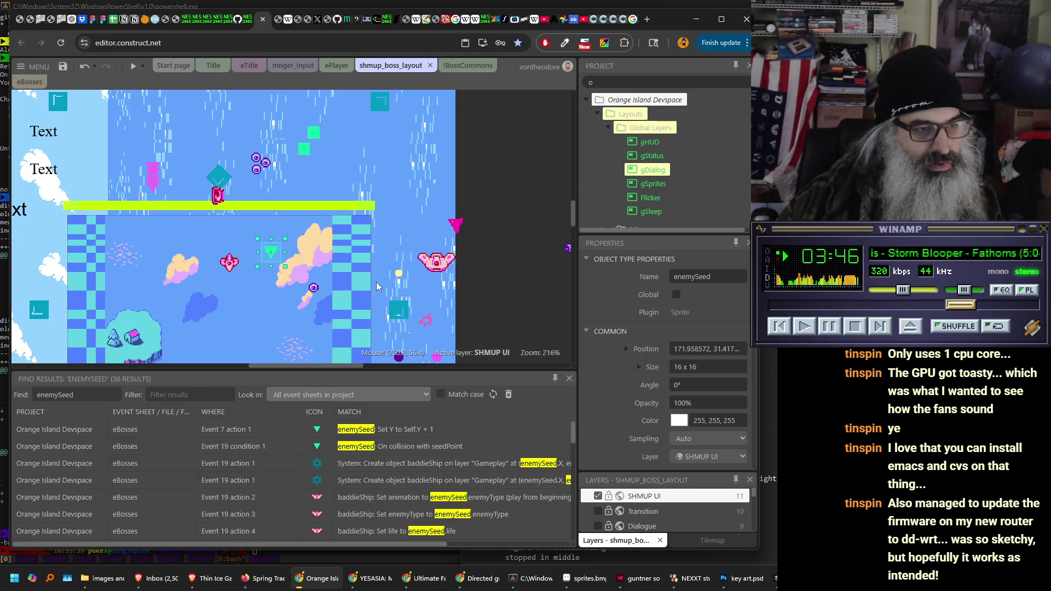
pyautogui.click(313, 288)
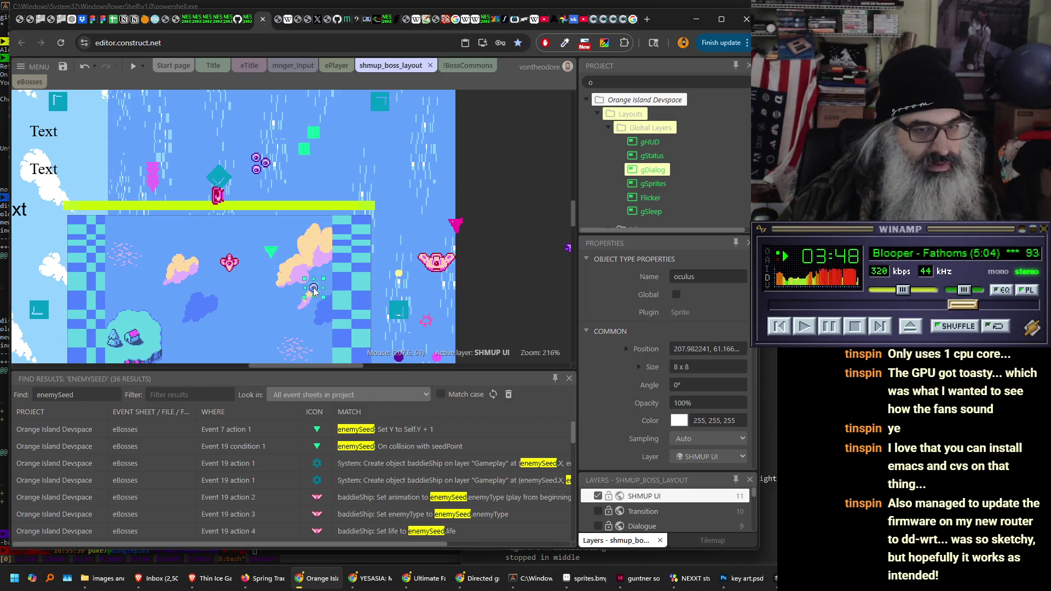
pyautogui.scroll(-4, 624, 314)
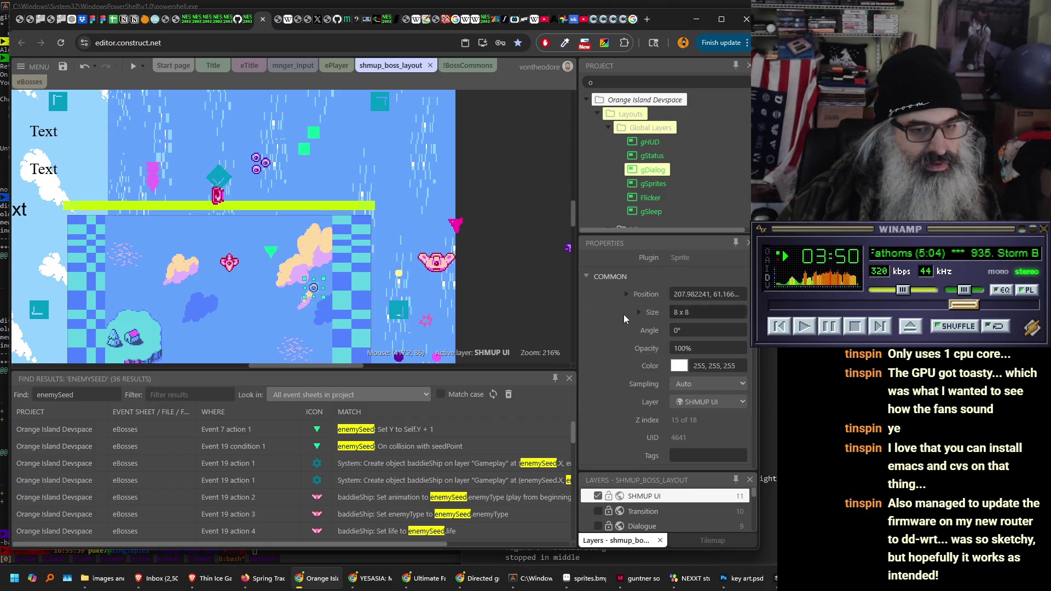
pyautogui.scroll(-5, 613, 314)
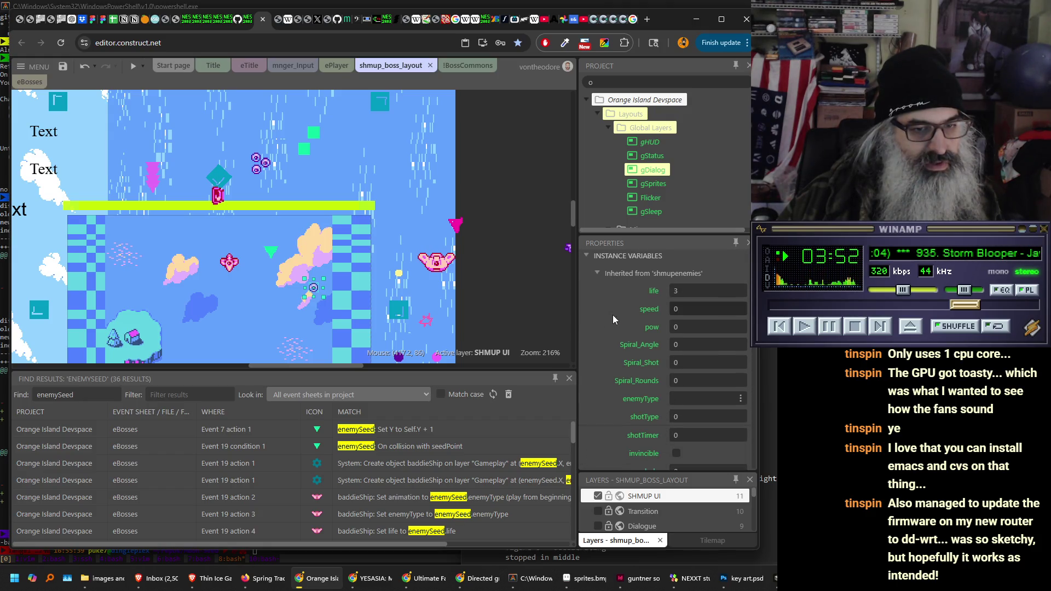
pyautogui.scroll(-1, 612, 314)
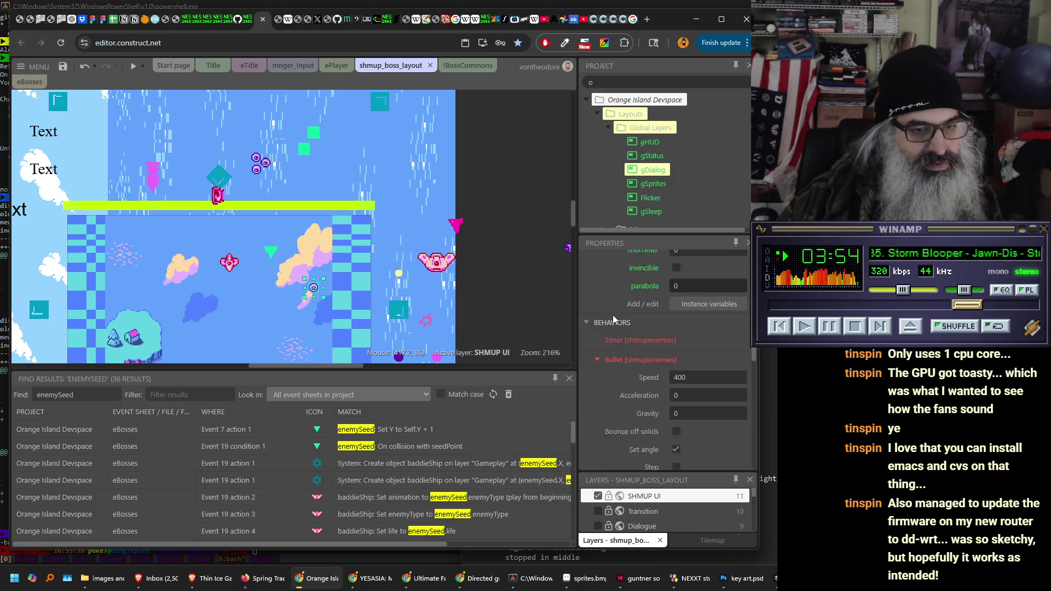
pyautogui.scroll(-5, 612, 314)
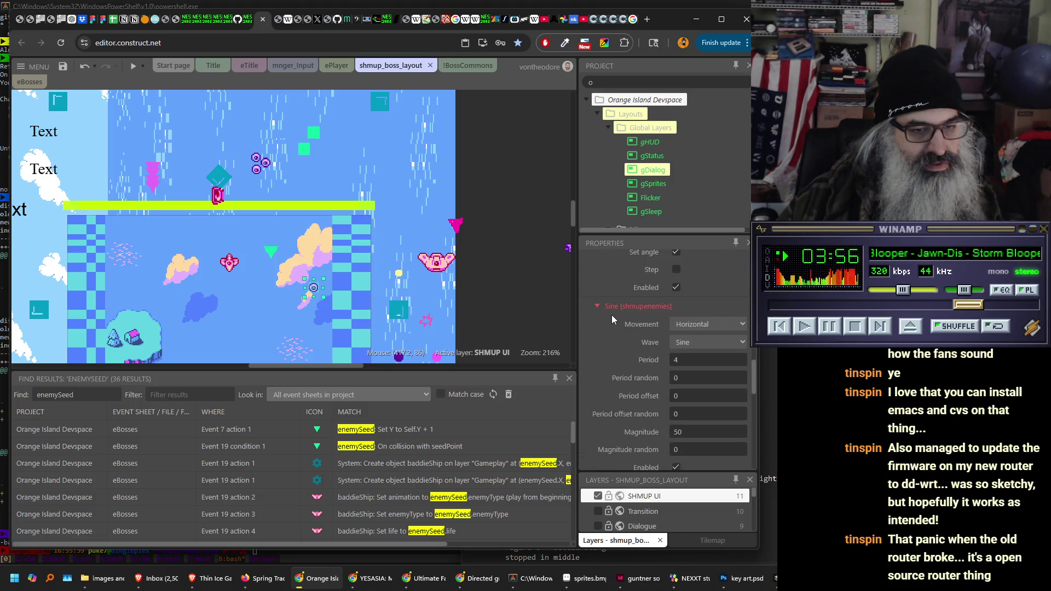
pyautogui.scroll(-2, 612, 314)
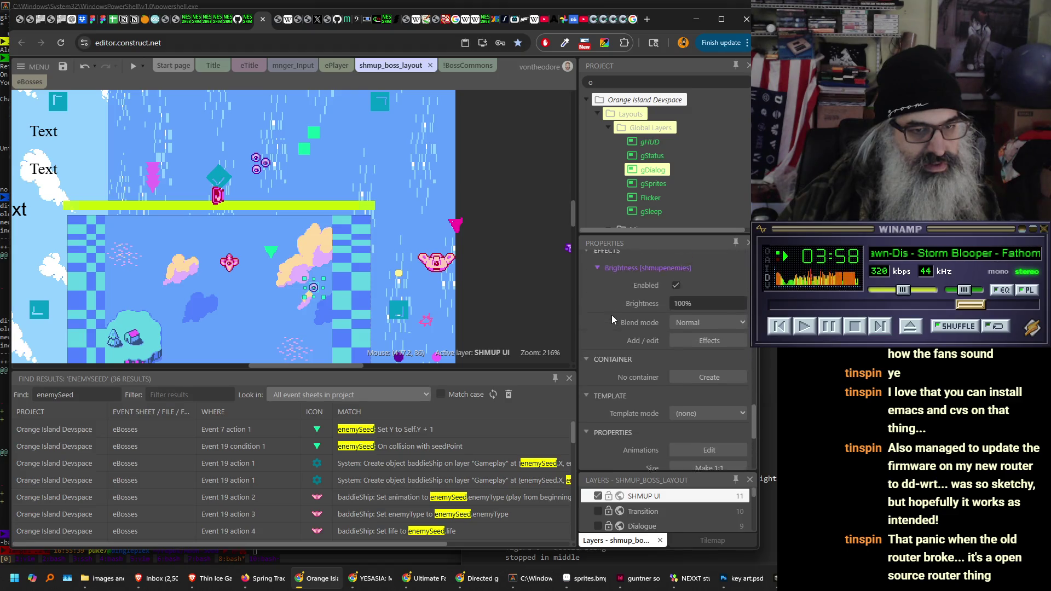
pyautogui.scroll(-2, 611, 314)
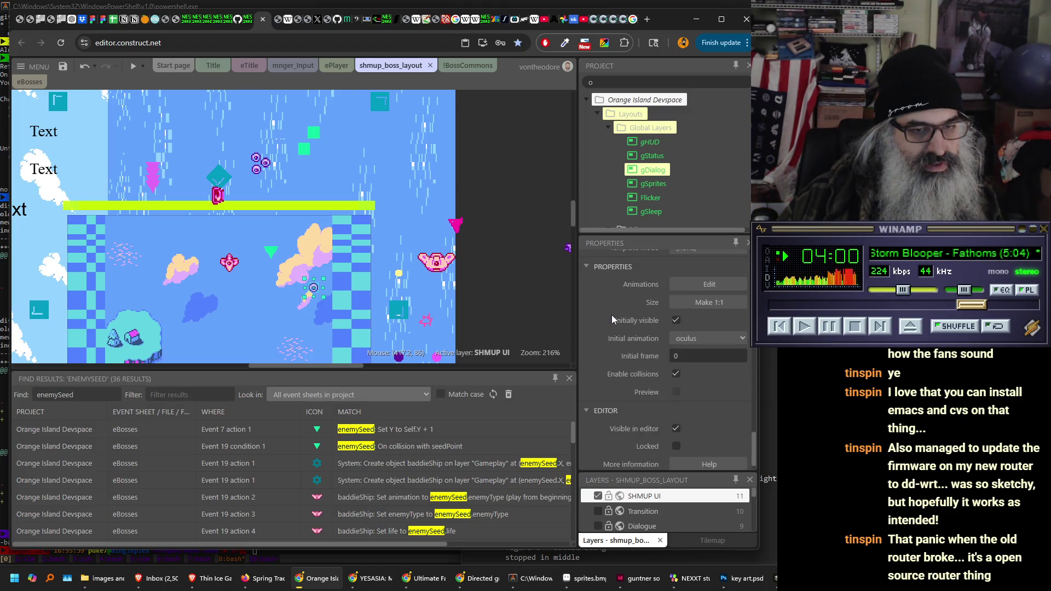
pyautogui.scroll(-2, 612, 314)
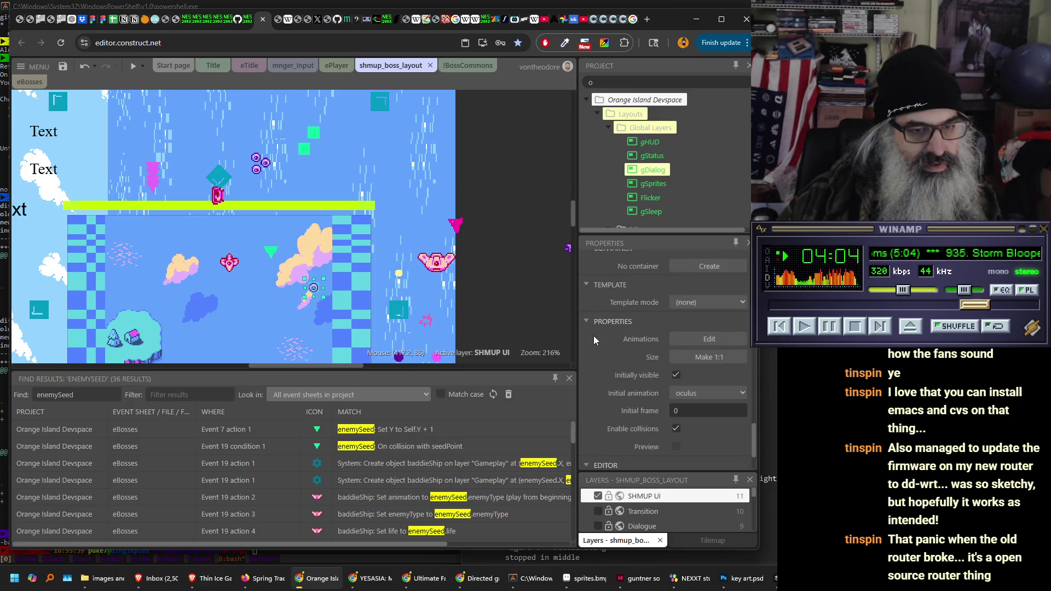
pyautogui.scroll(-2, 596, 360)
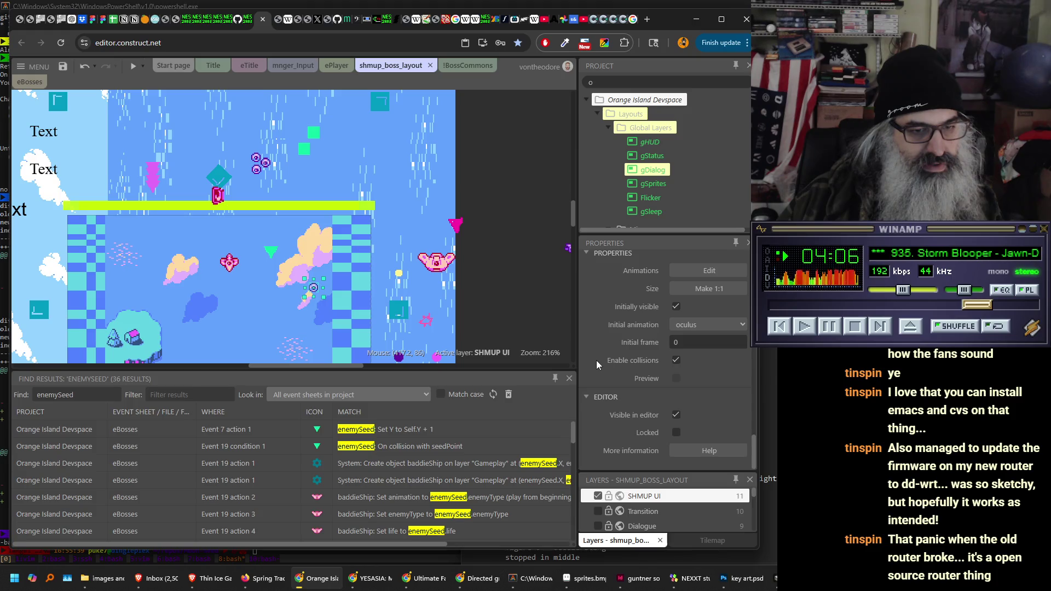
pyautogui.click(677, 416)
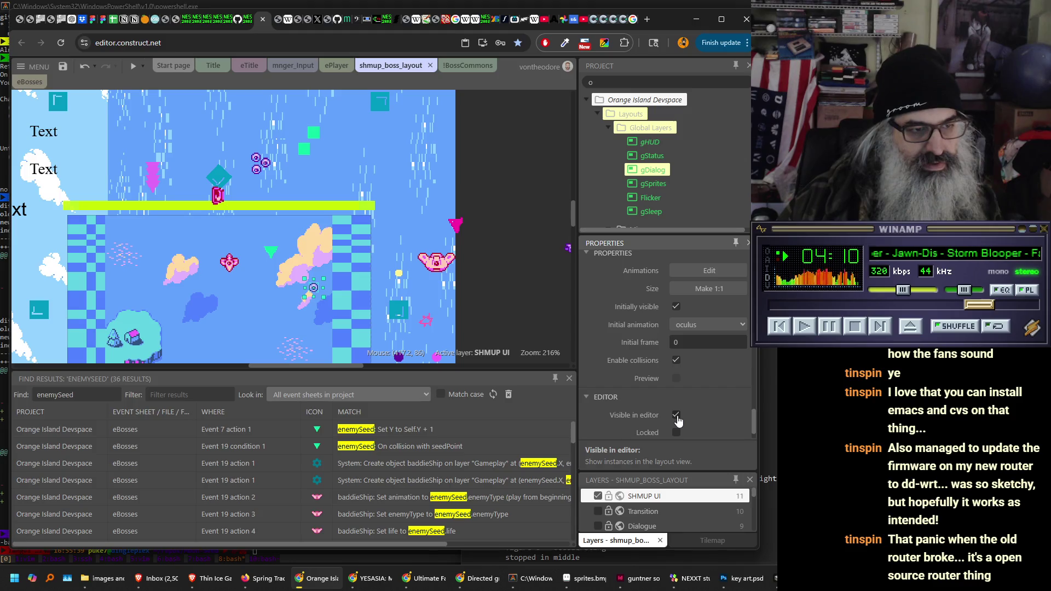
pyautogui.scroll(-5, 625, 369)
pyautogui.scroll(8, 610, 356)
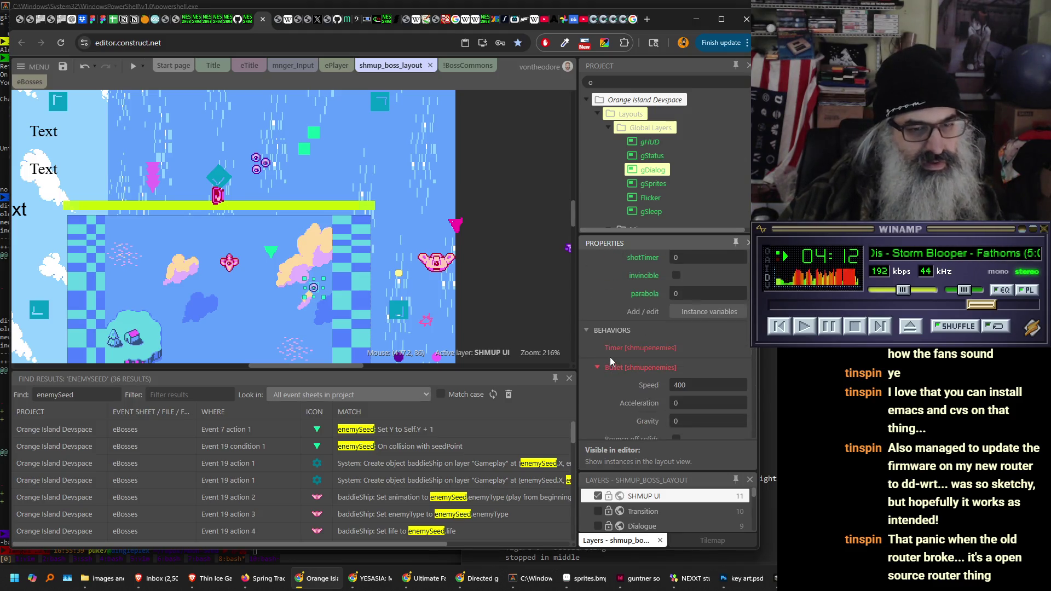
pyautogui.click(271, 253)
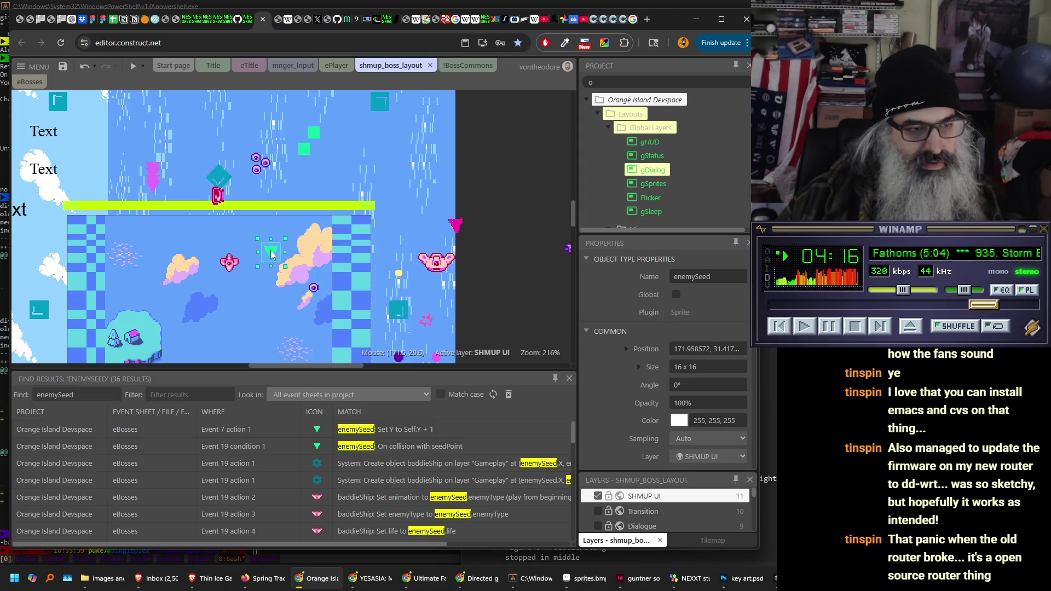
pyautogui.click(310, 283)
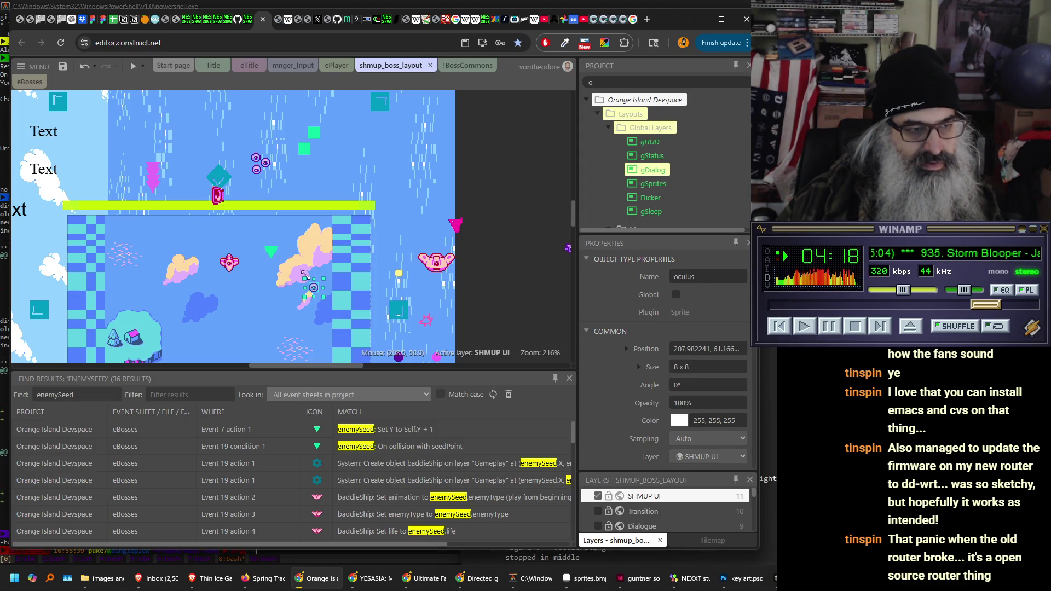
pyautogui.click(273, 254)
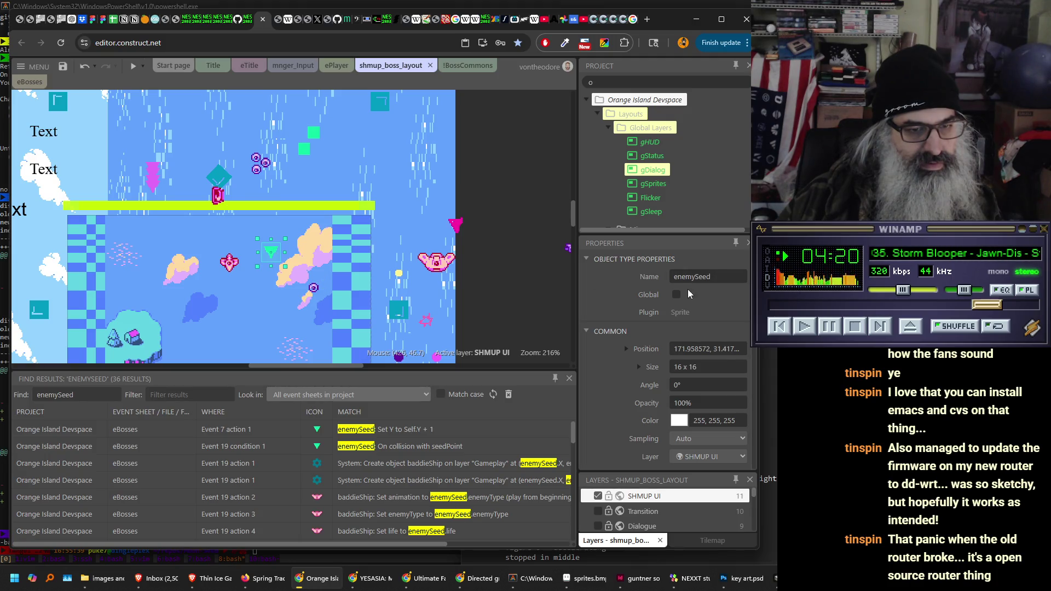
pyautogui.scroll(-2, 612, 313)
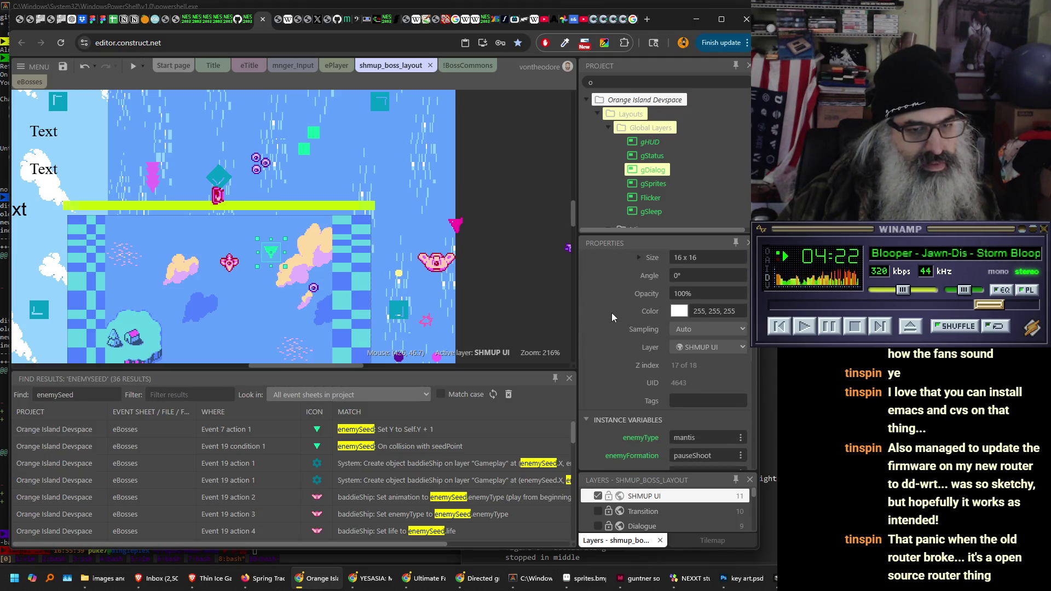
pyautogui.click(317, 288)
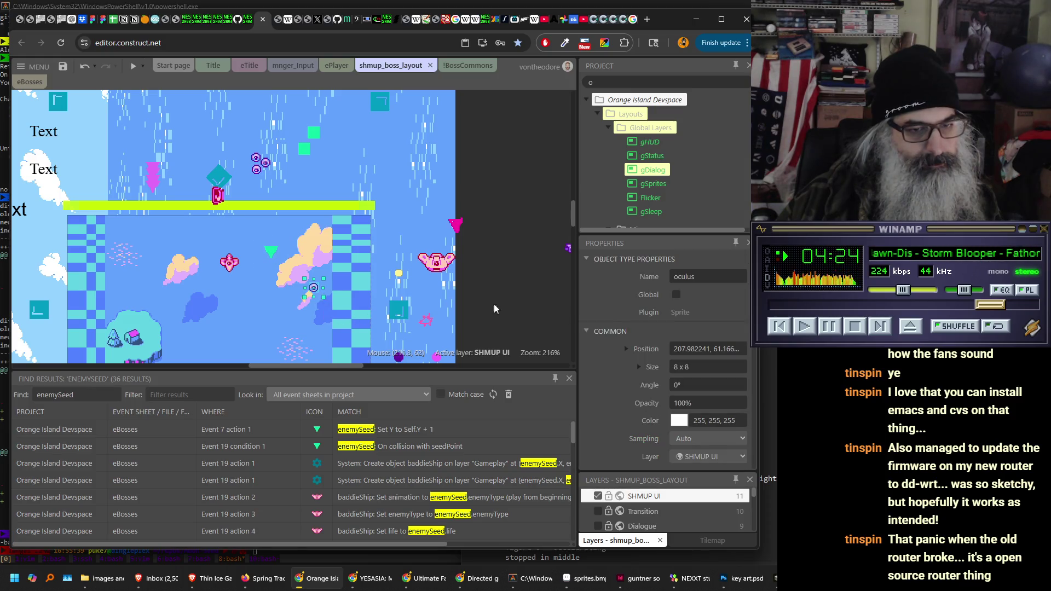
pyautogui.scroll(-2, 625, 320)
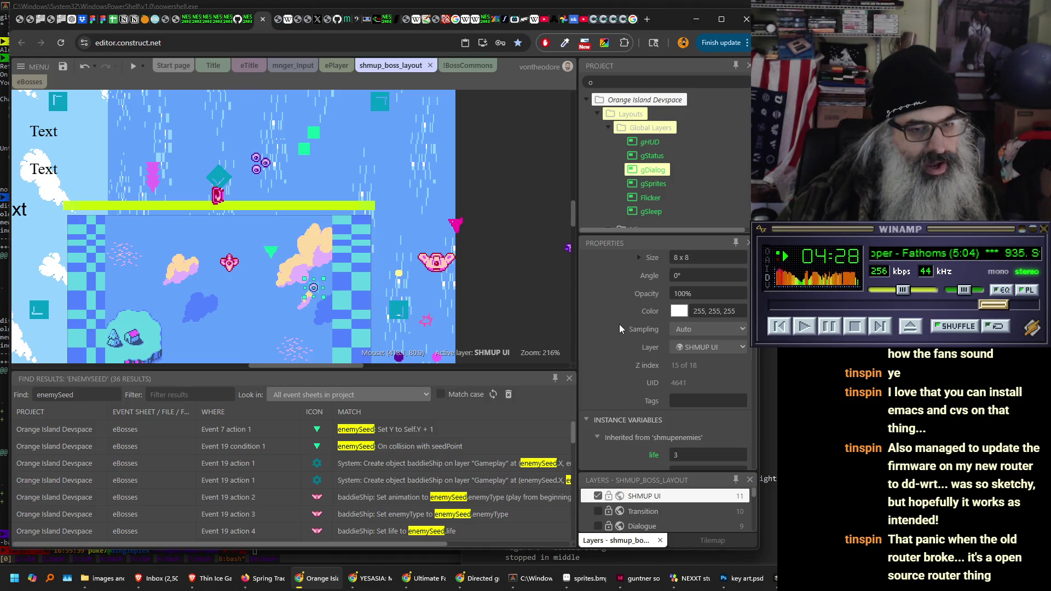
pyautogui.scroll(-3, 592, 321)
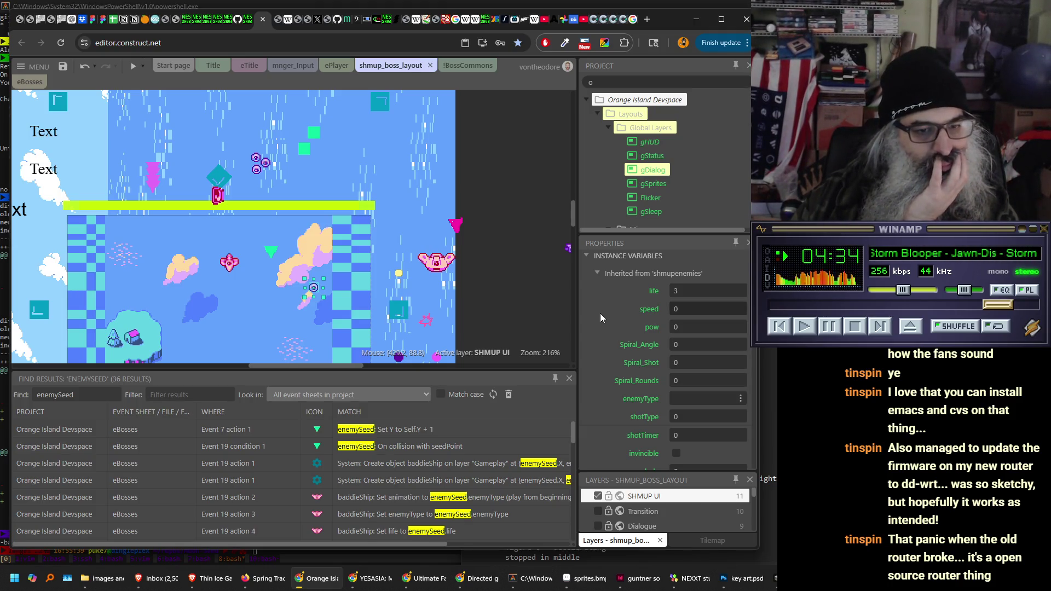
pyautogui.scroll(-2, 599, 313)
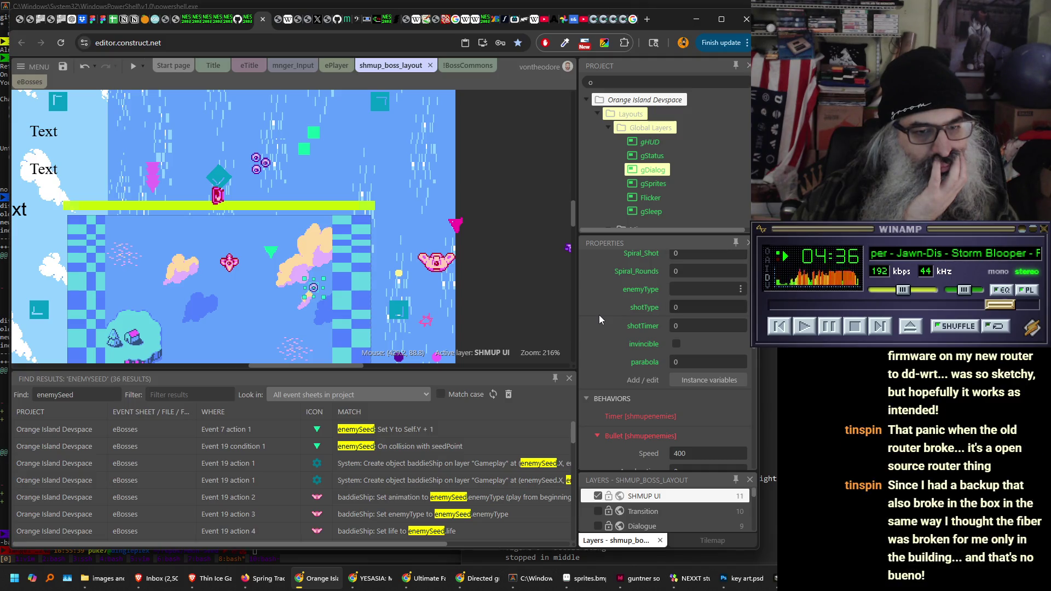
pyautogui.scroll(-3, 599, 314)
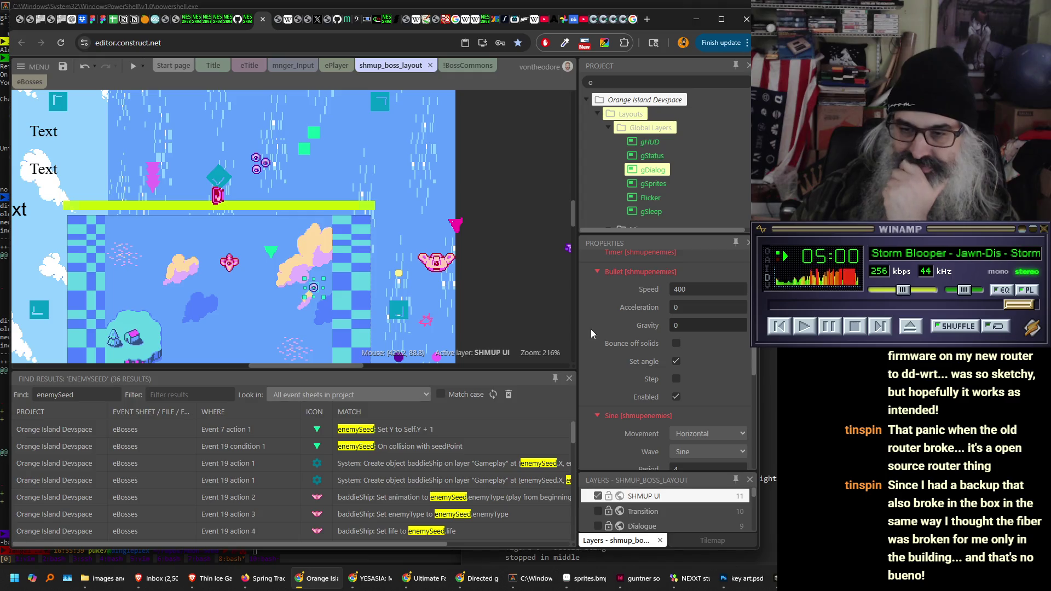
pyautogui.scroll(-2, 591, 331)
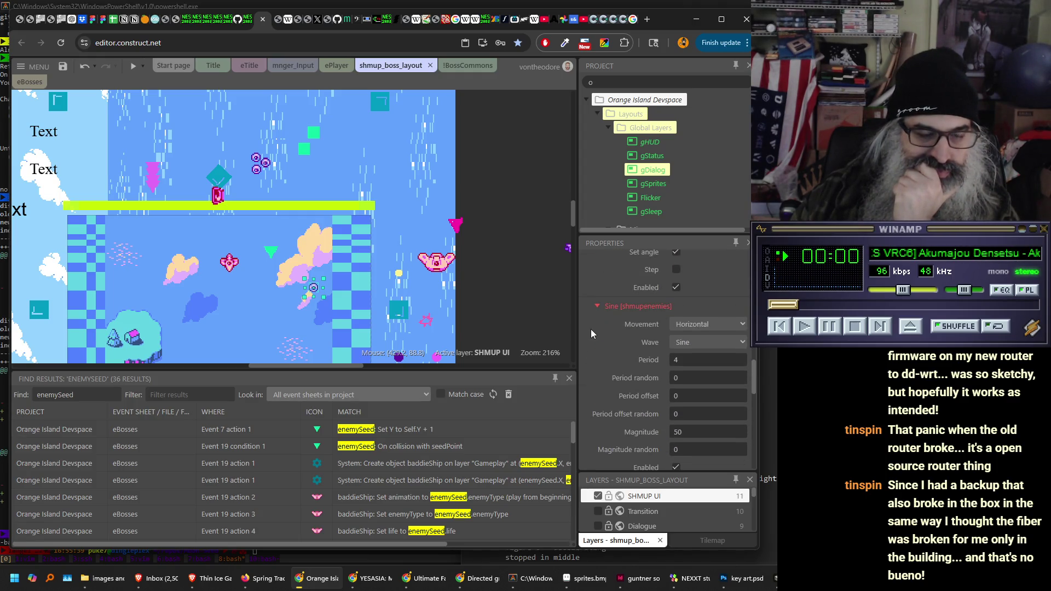
pyautogui.scroll(-2, 590, 329)
pyautogui.scroll(-3, 590, 330)
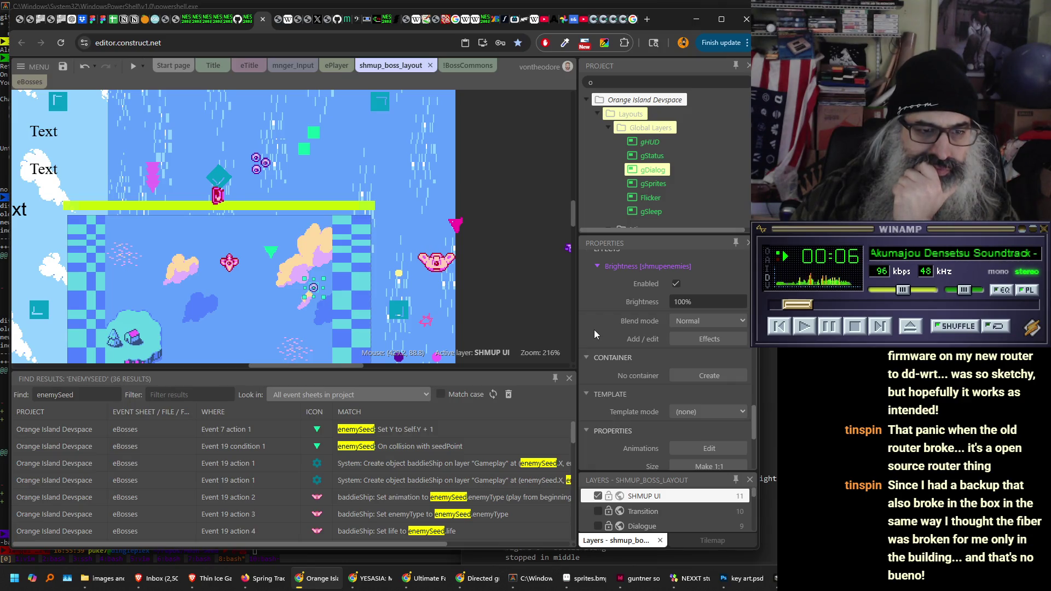
pyautogui.scroll(5, 593, 330)
pyautogui.scroll(5, 593, 330)
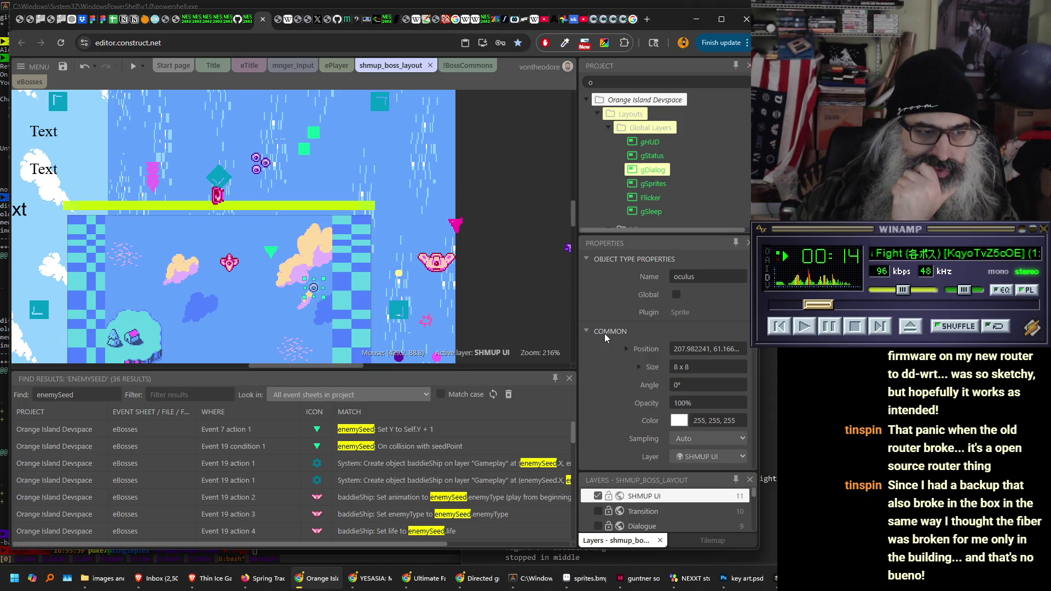
pyautogui.click(646, 20)
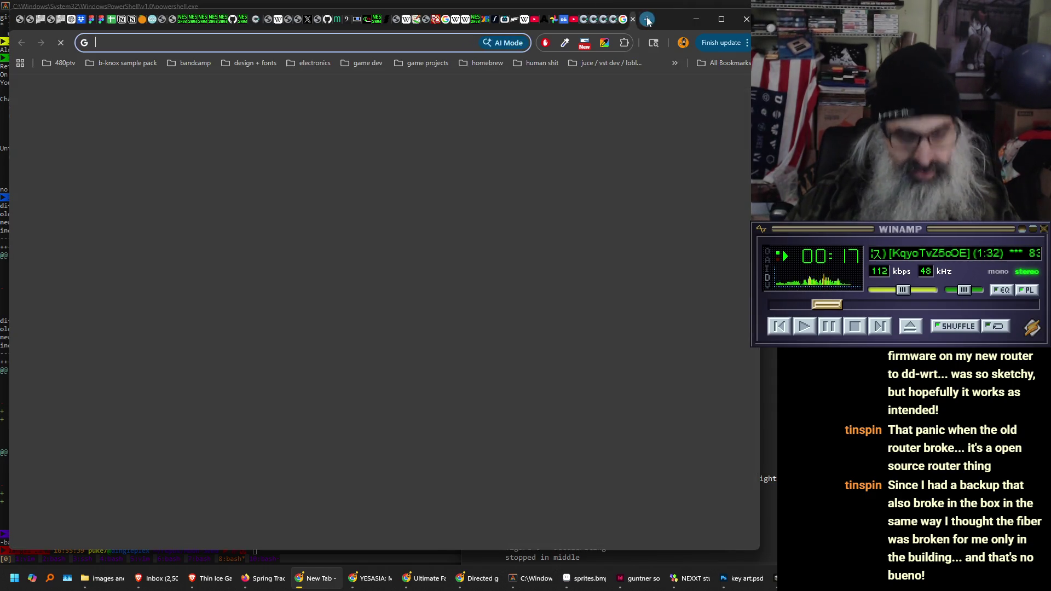
# - Search Google for 'construct3 i put an object on the layout but it doesn't show up'
pyautogui.write('construct3')
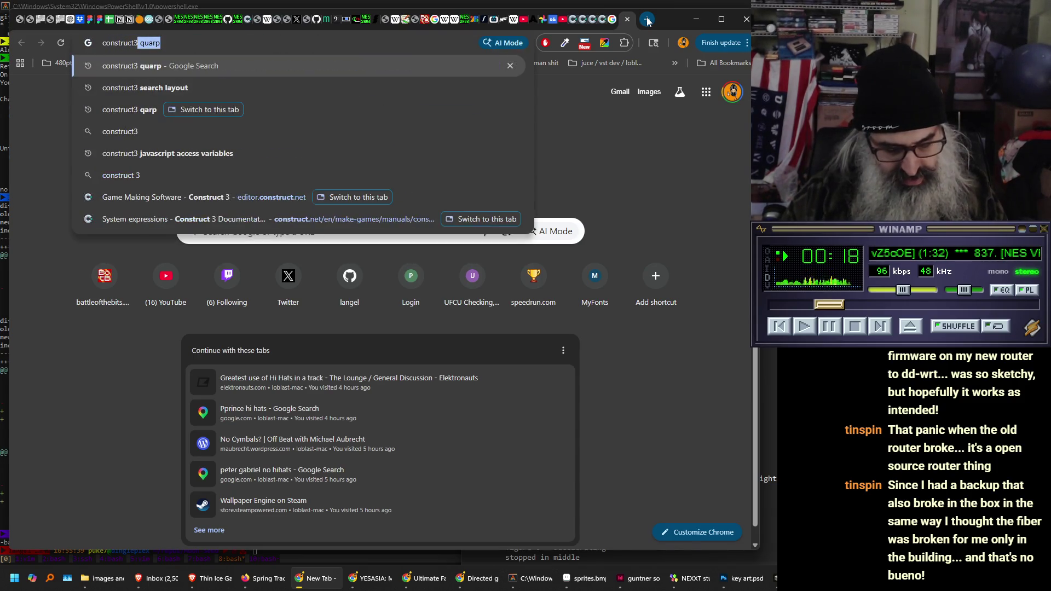
pyautogui.write(" i put an object on the layout but it doesn't show up")
pyautogui.press('Return')
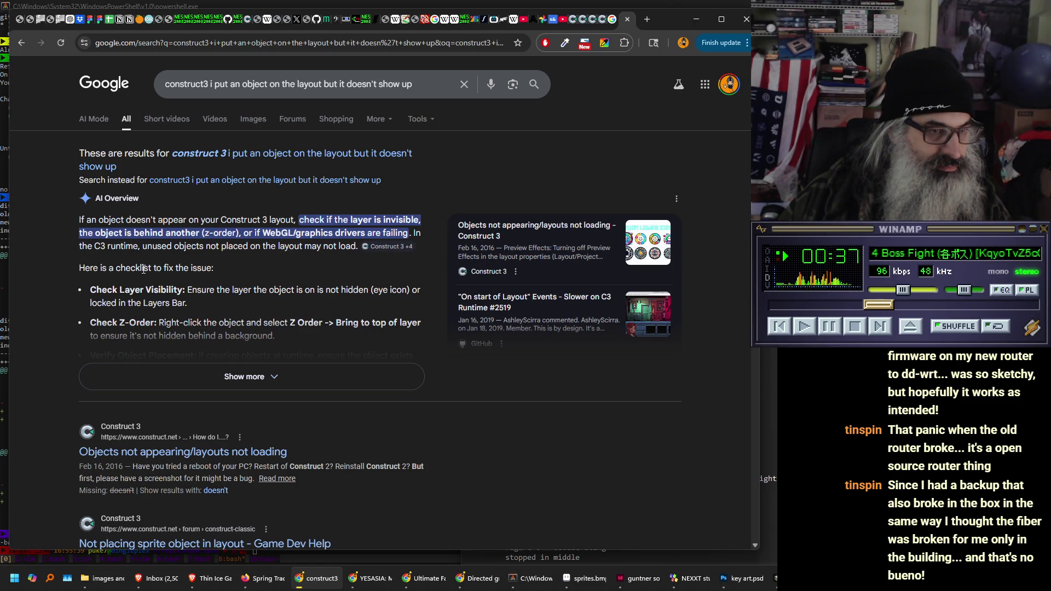
# - Read through the forum thread, go back to the results, then return to the editor
pyautogui.scroll(-5, 93, 262)
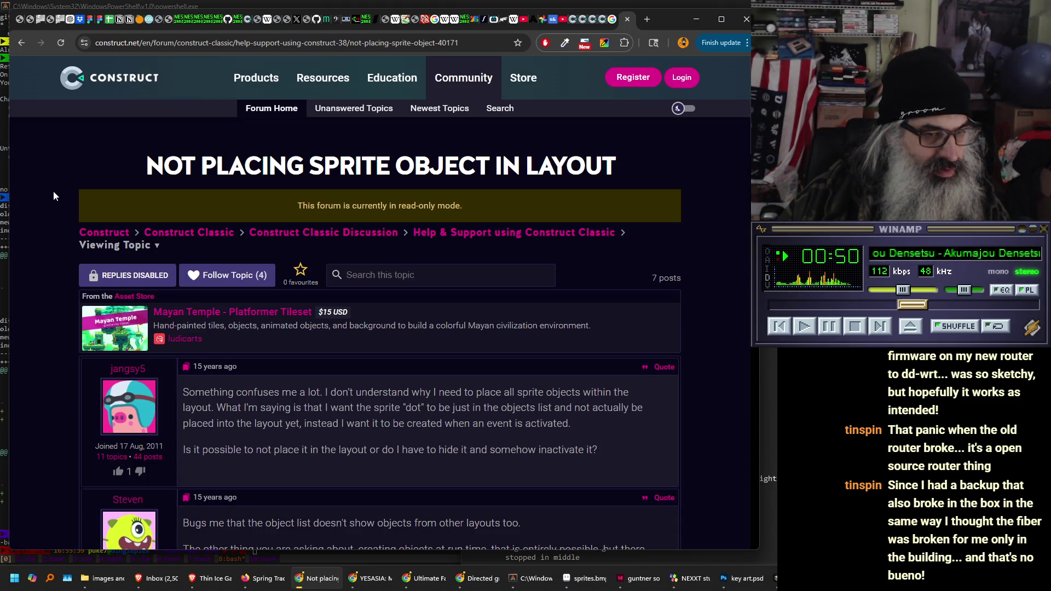
pyautogui.scroll(-3, 54, 193)
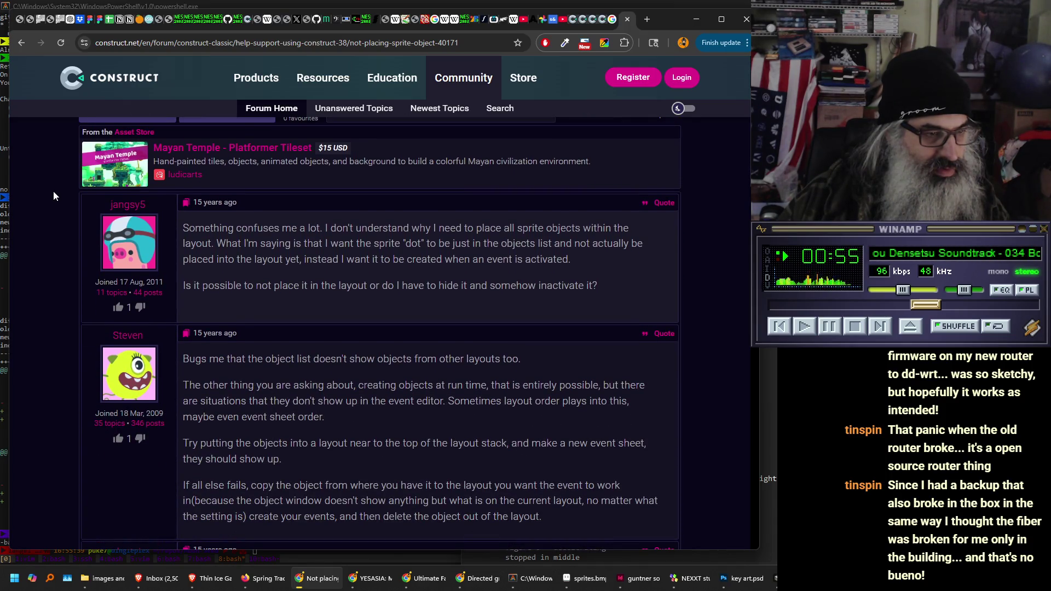
pyautogui.scroll(-1, 54, 196)
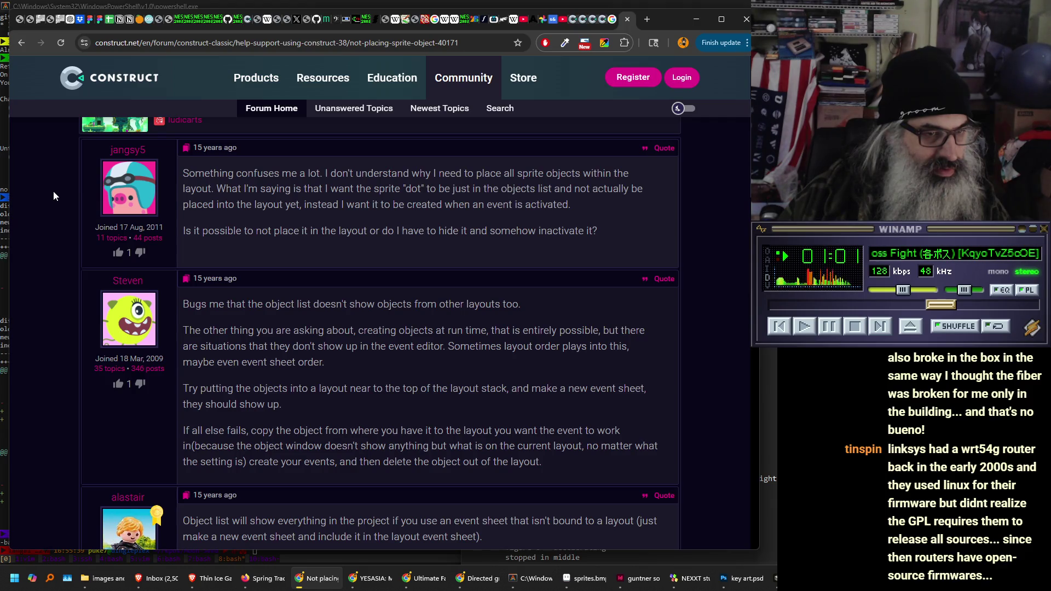
pyautogui.scroll(-5, 54, 193)
pyautogui.scroll(-5, 54, 195)
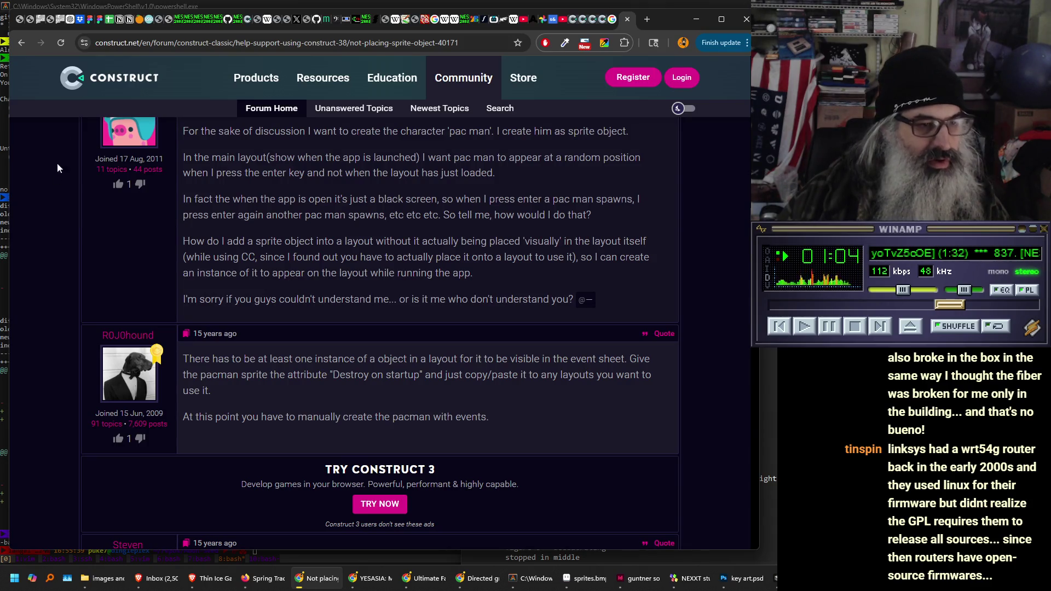
pyautogui.click(21, 43)
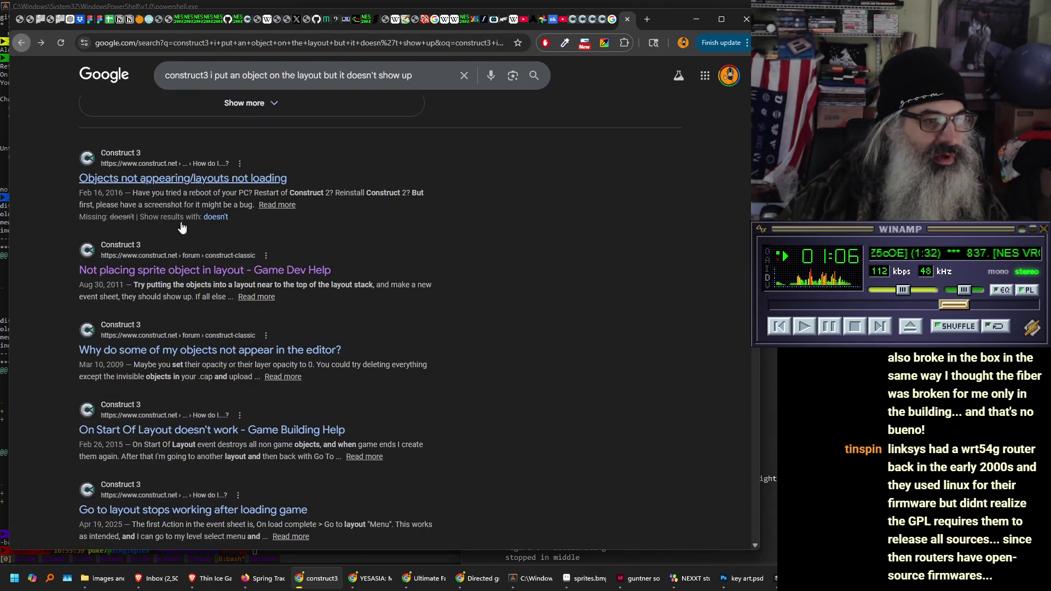
pyautogui.click(627, 19)
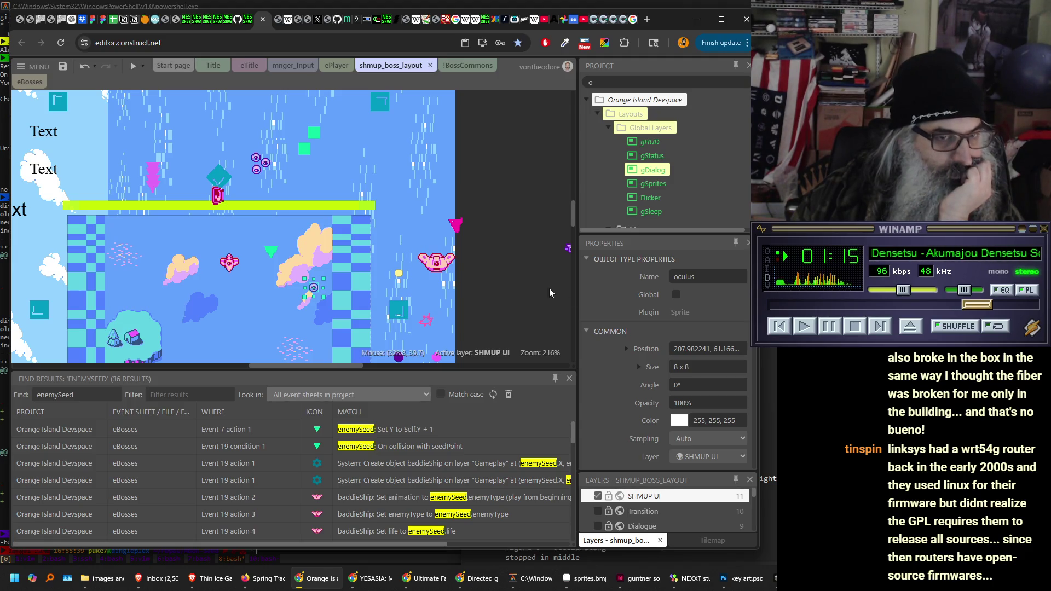
# - Check the green enemySeed's variables (mantis, pauseShoot, speed 28, sine 2, life 3), then select the purple ring enemy
pyautogui.scroll(-3, 602, 290)
pyautogui.scroll(3, 617, 309)
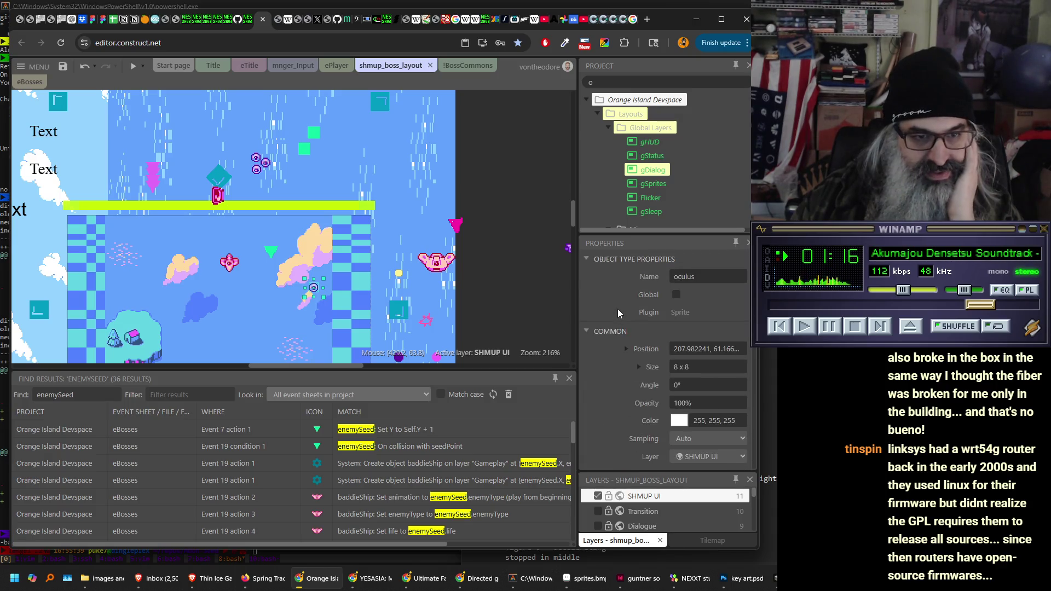
pyautogui.click(271, 252)
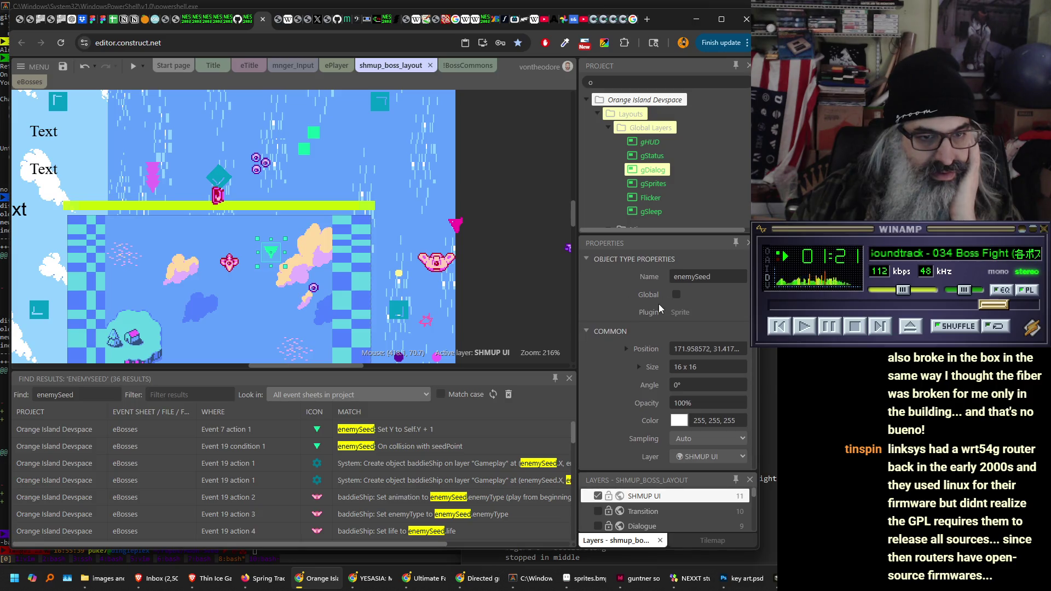
pyautogui.scroll(-4, 645, 301)
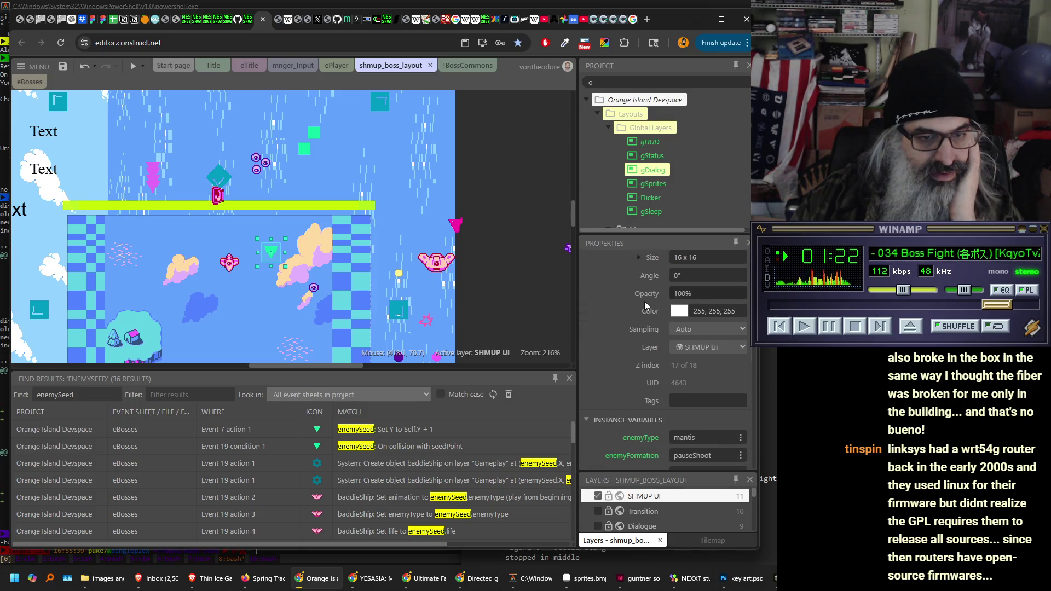
pyautogui.scroll(-3, 642, 301)
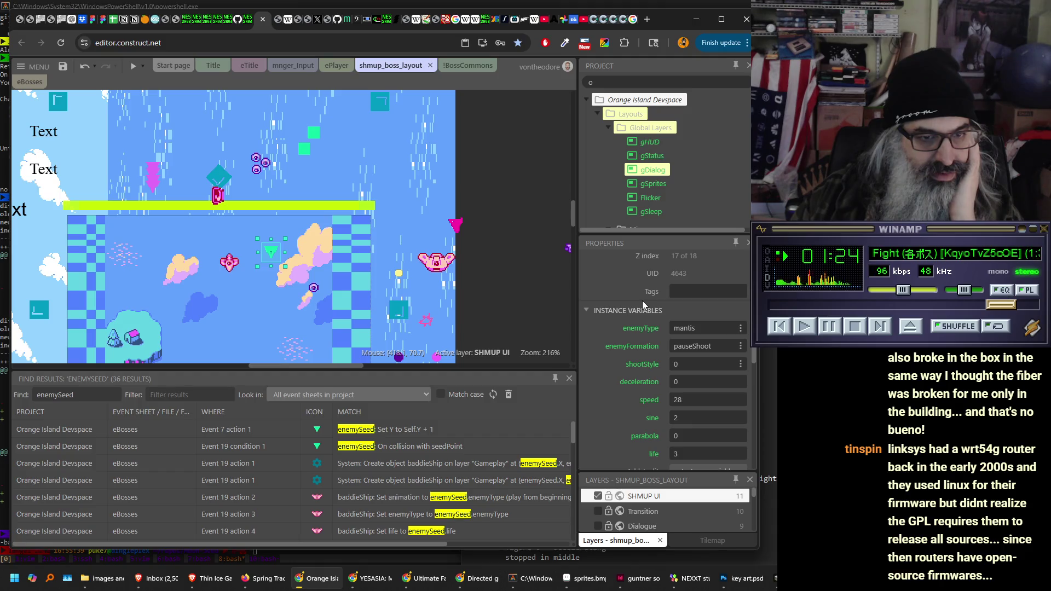
pyautogui.scroll(-2, 639, 300)
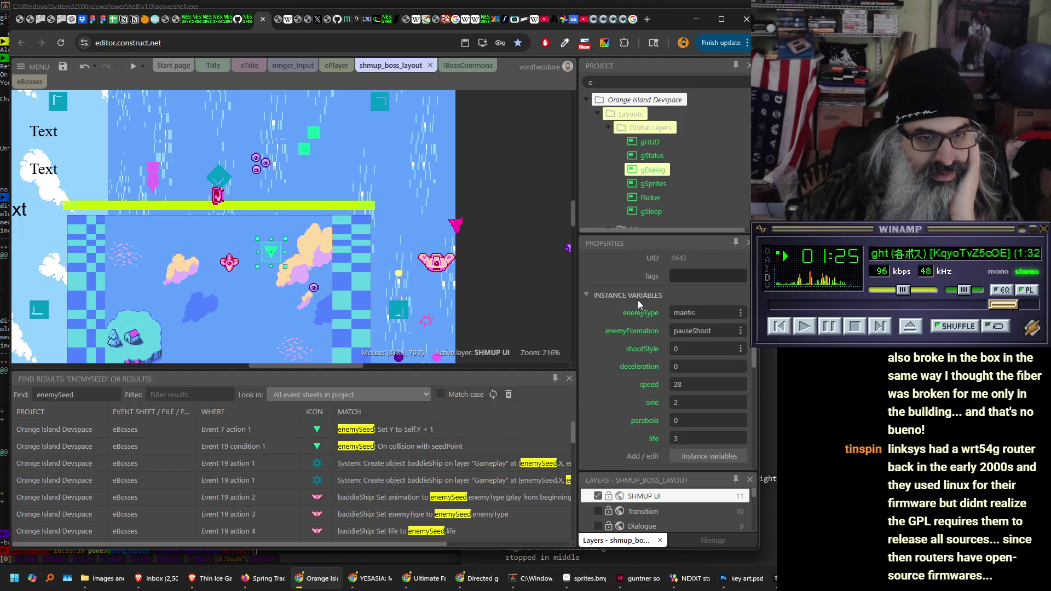
pyautogui.click(314, 289)
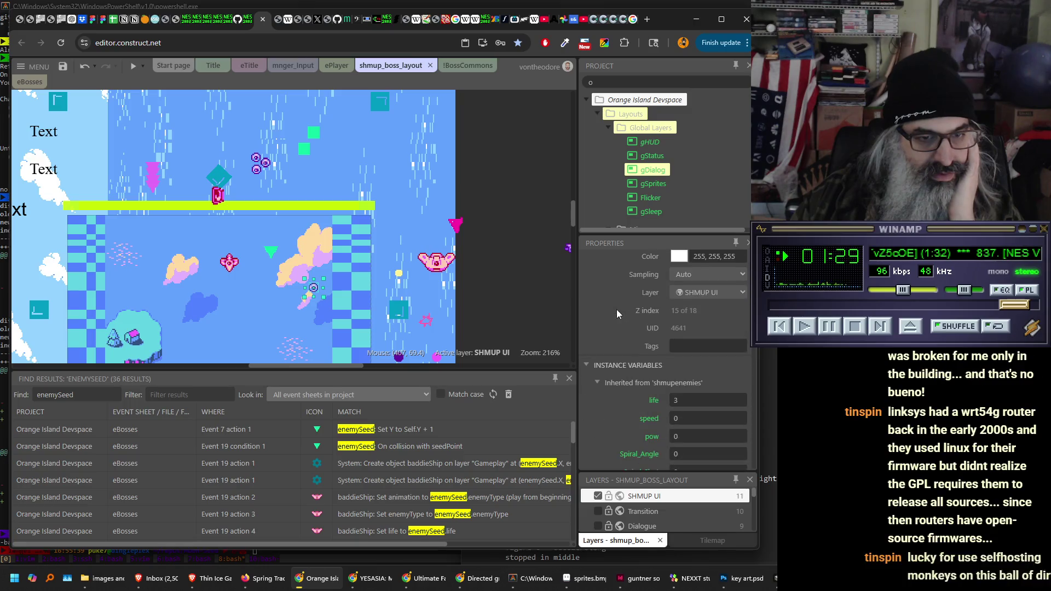
pyautogui.scroll(-4, 616, 310)
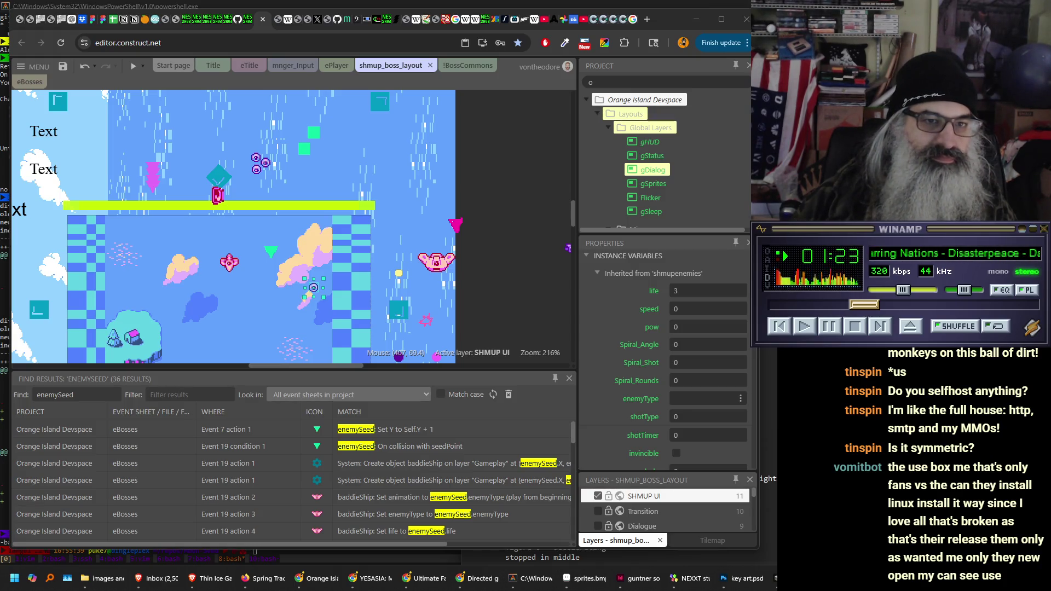
pyautogui.click(649, 19)
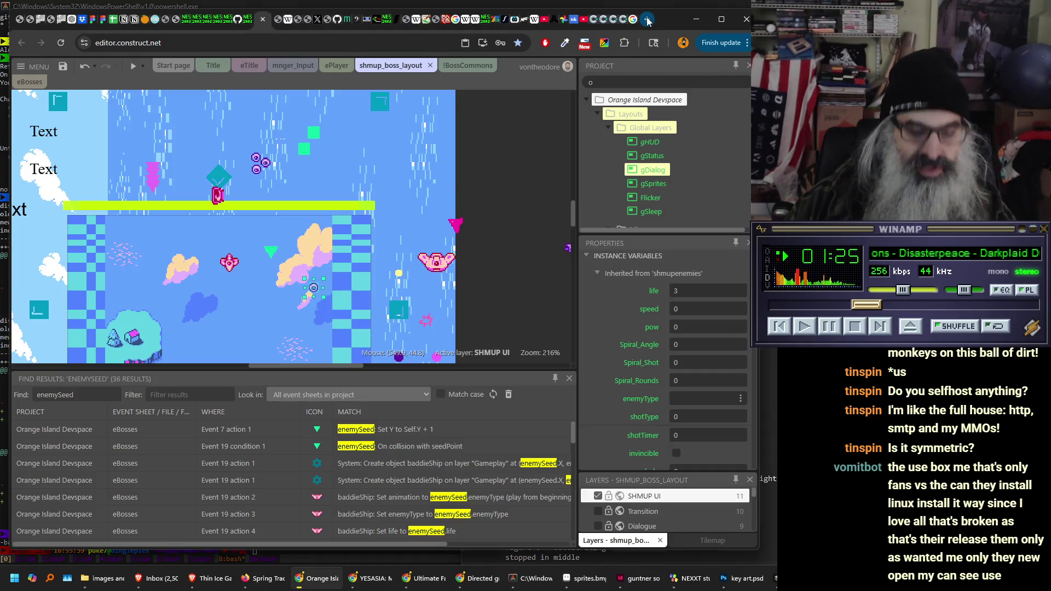
# - Run a fast.com speed test (420 Mbps down, 330 Mbps up, 17 ms latency), then close the tab
pyautogui.write('fast.com')
pyautogui.press('Return')
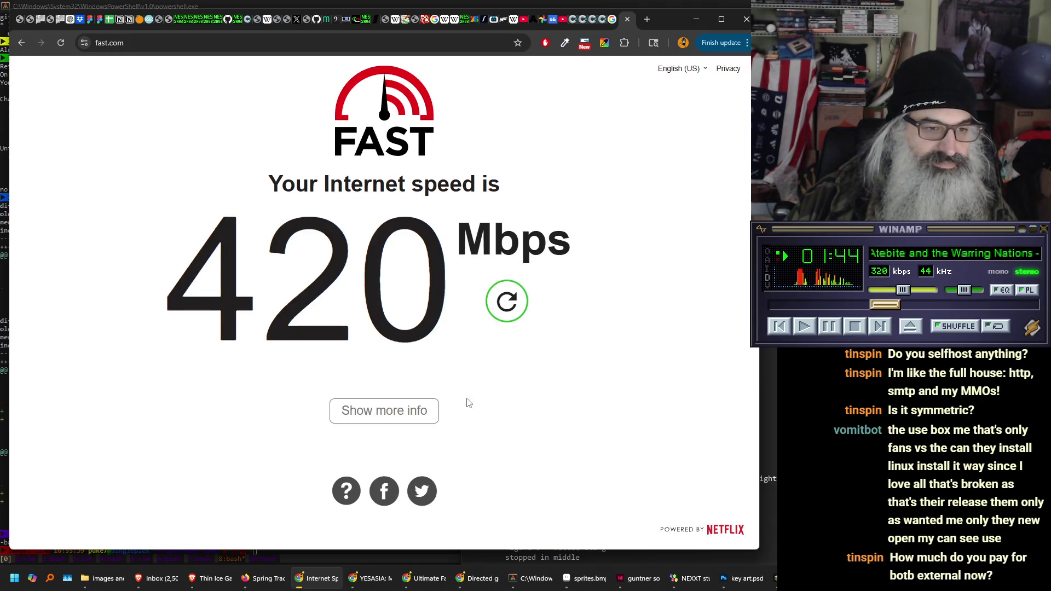
pyautogui.click(410, 420)
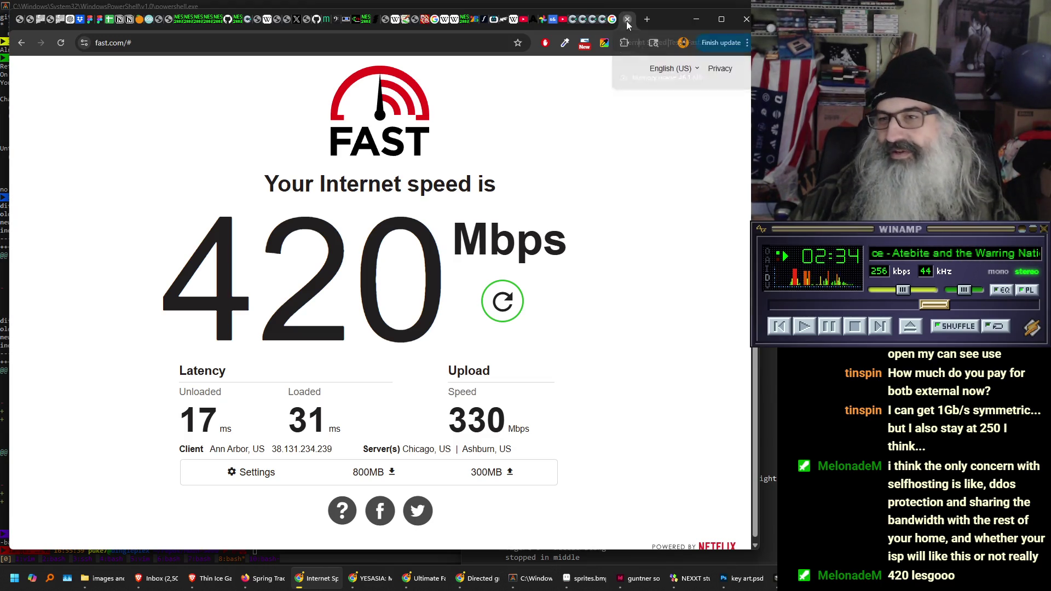
pyautogui.click(627, 20)
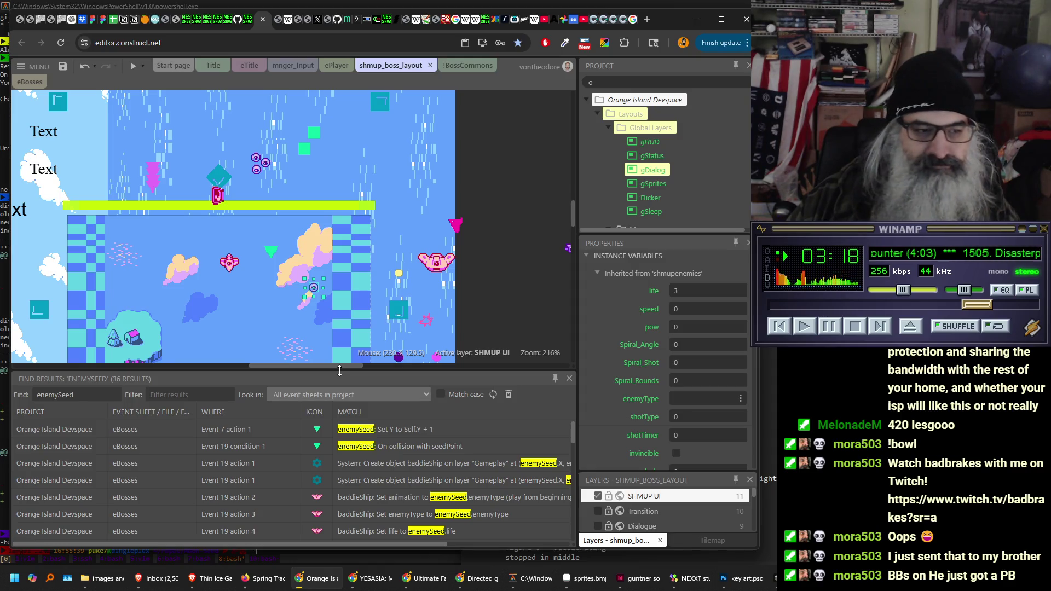
# - Pan the layout left, then inspect the Properties of the green triangle and small purple enemy
pyautogui.moveTo(271, 293)
pyautogui.mouseDown()
pyautogui.moveTo(355, 174)
pyautogui.moveTo(326, 285)
pyautogui.moveTo(336, 303)
pyautogui.mouseUp()
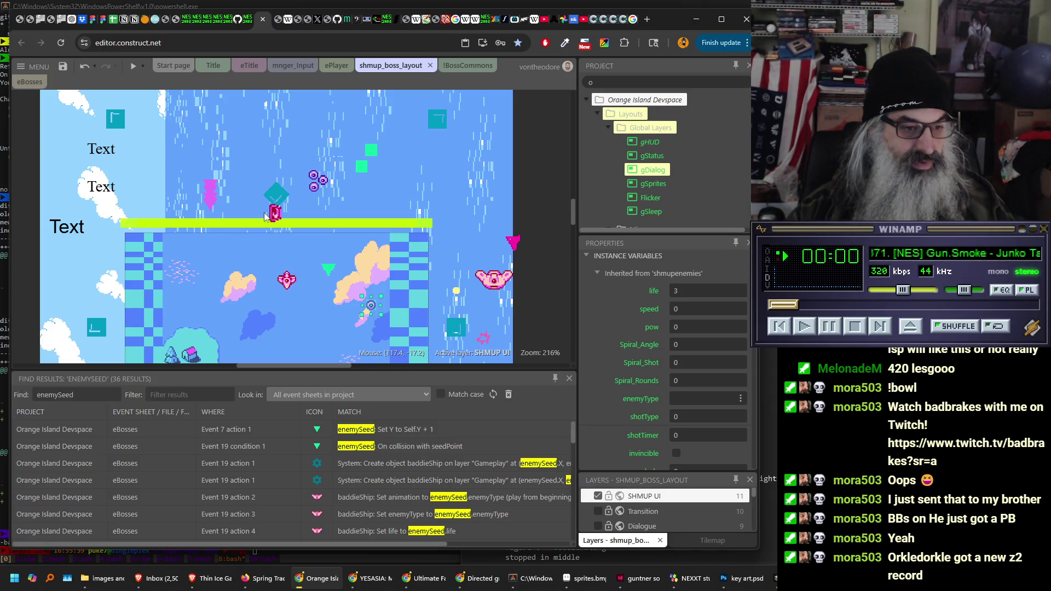
pyautogui.click(331, 271)
pyautogui.scroll(-3, 664, 316)
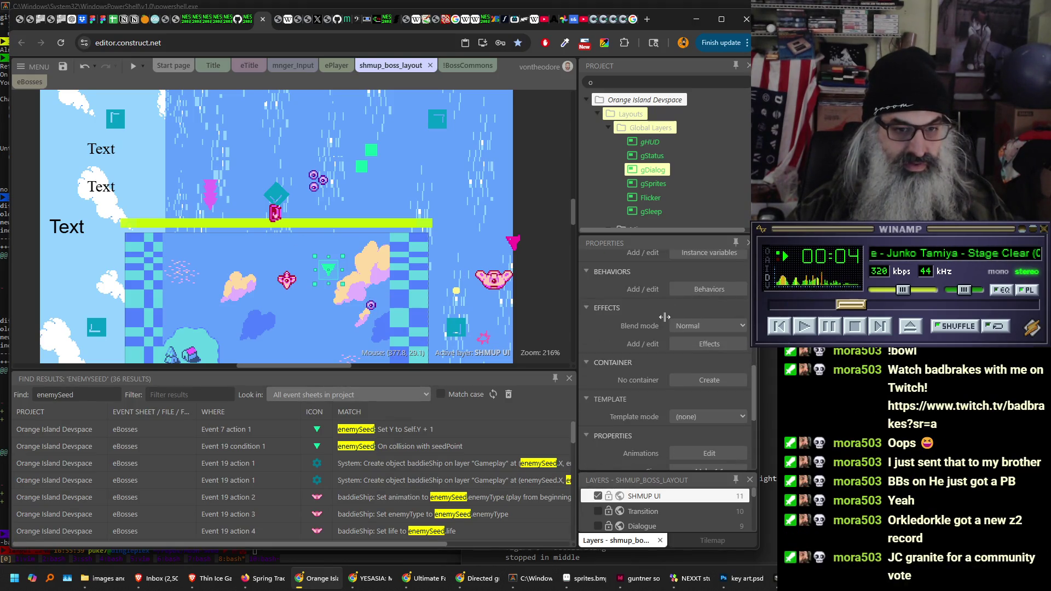
pyautogui.scroll(3, 635, 319)
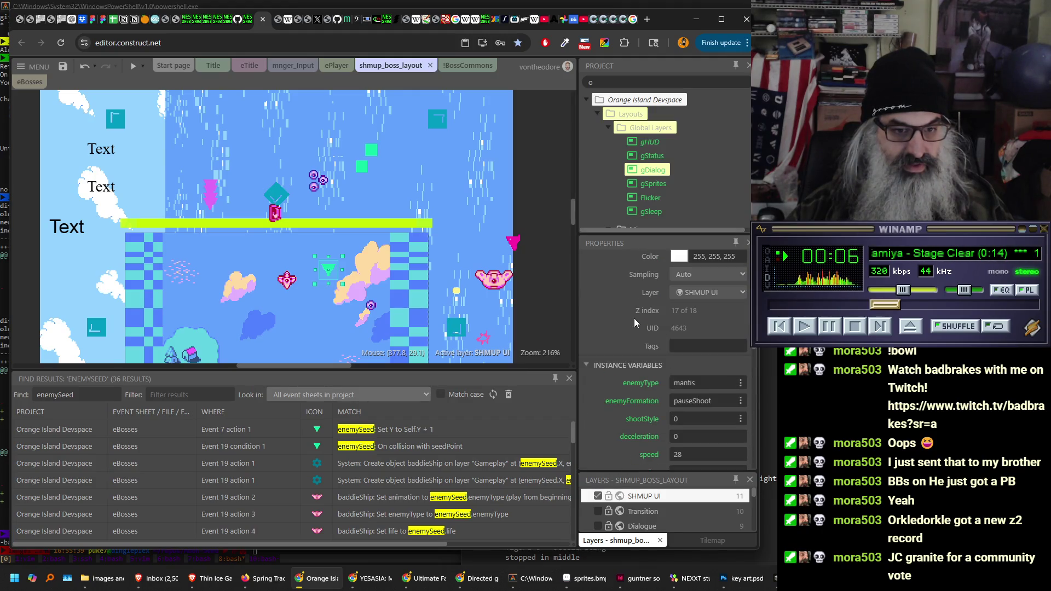
pyautogui.click(367, 307)
pyautogui.scroll(-2, 634, 328)
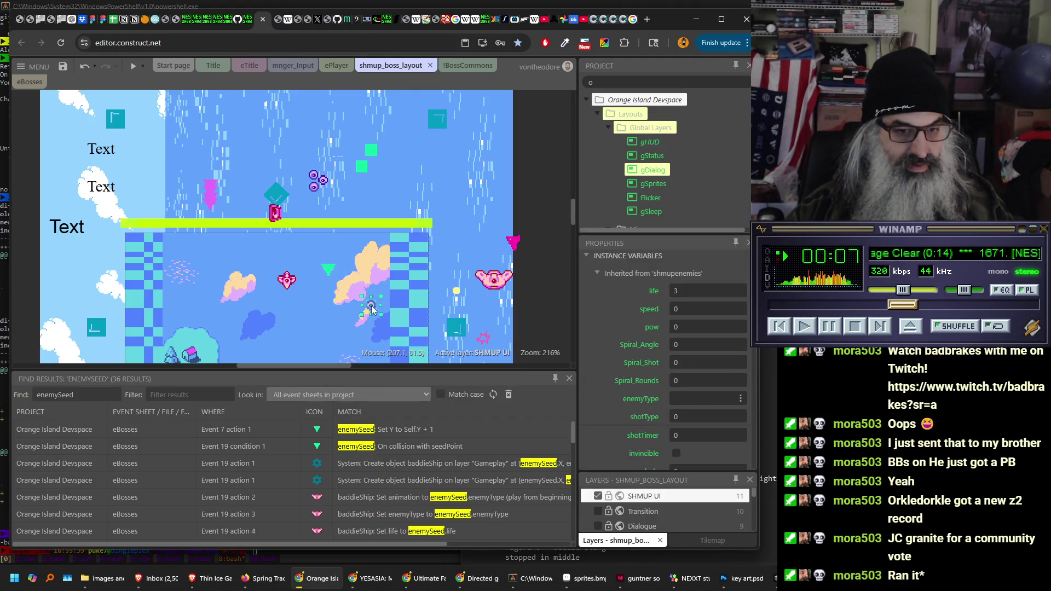
pyautogui.scroll(2, 607, 342)
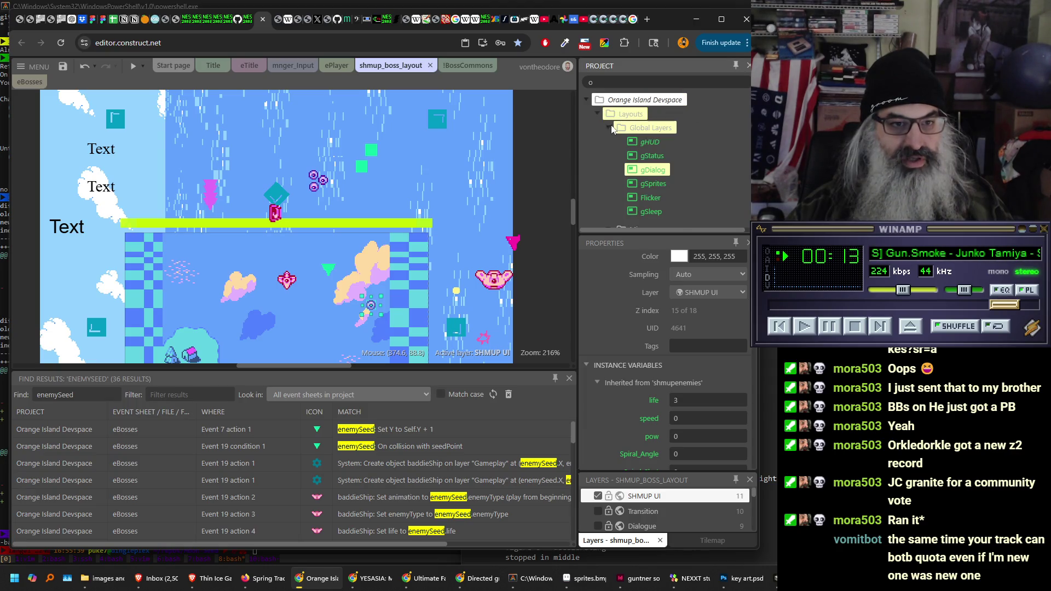
pyautogui.click(597, 114)
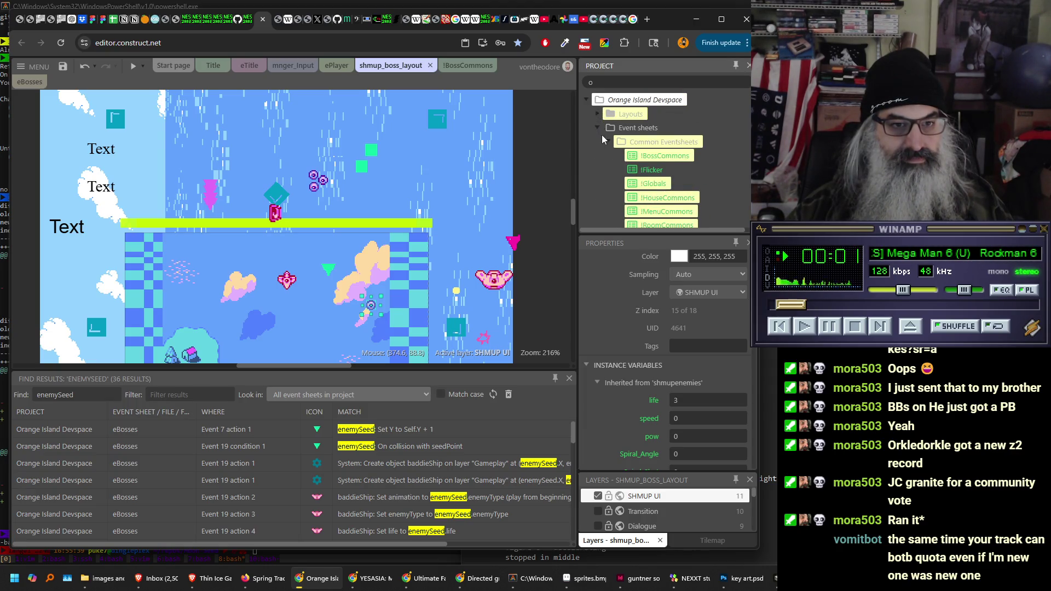
pyautogui.click(598, 127)
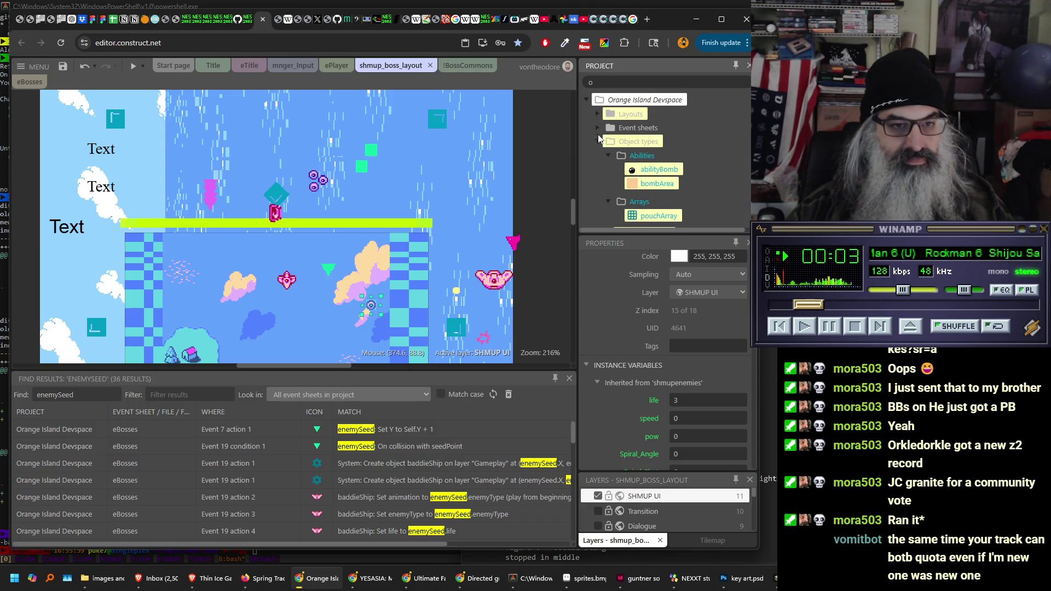
pyautogui.click(598, 140)
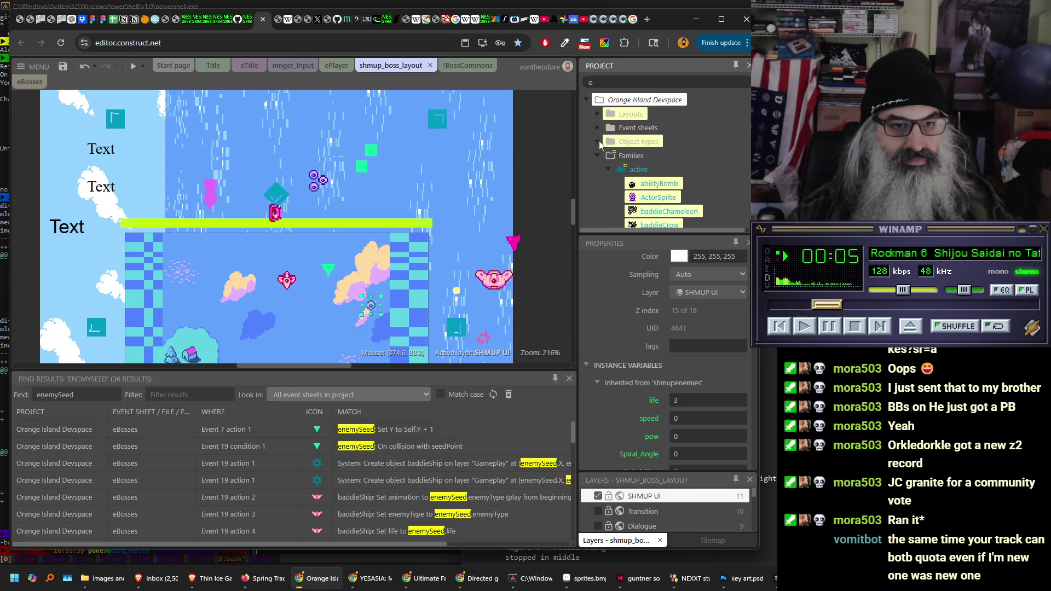
pyautogui.click(609, 169)
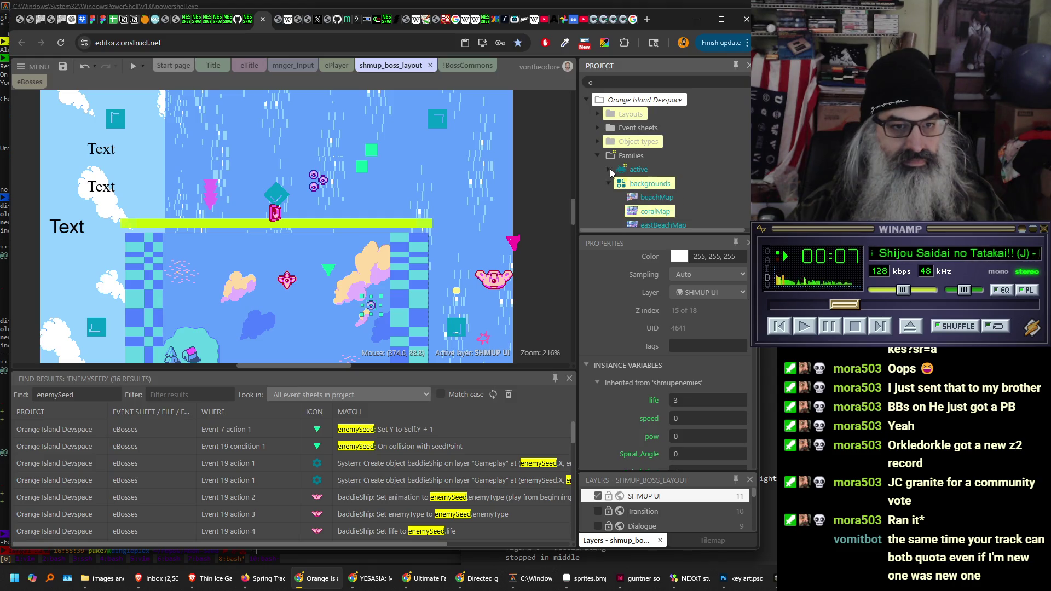
pyautogui.scroll(-3, 635, 164)
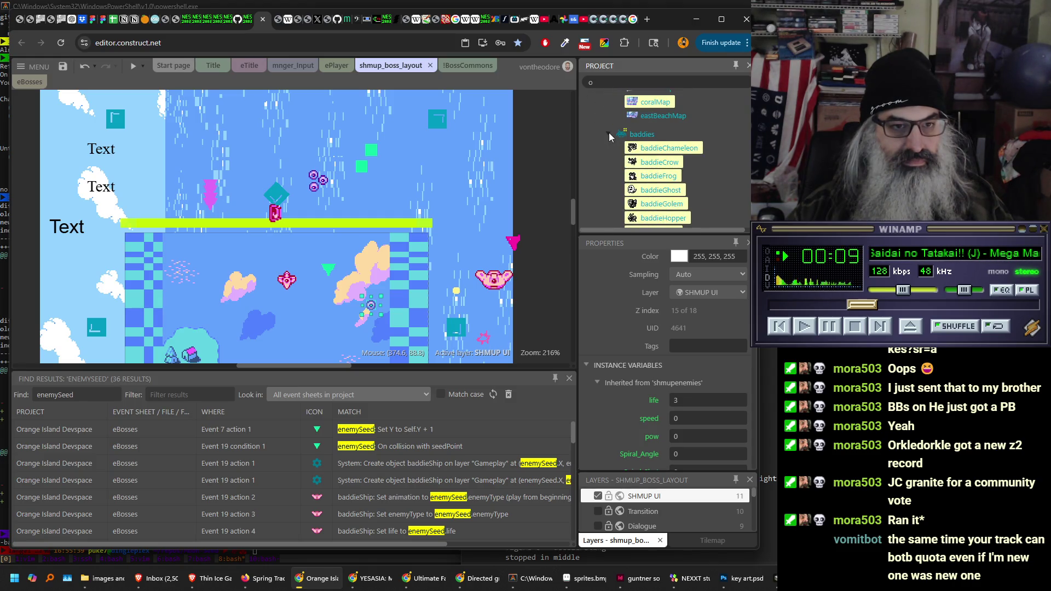
pyautogui.click(608, 133)
pyautogui.click(608, 148)
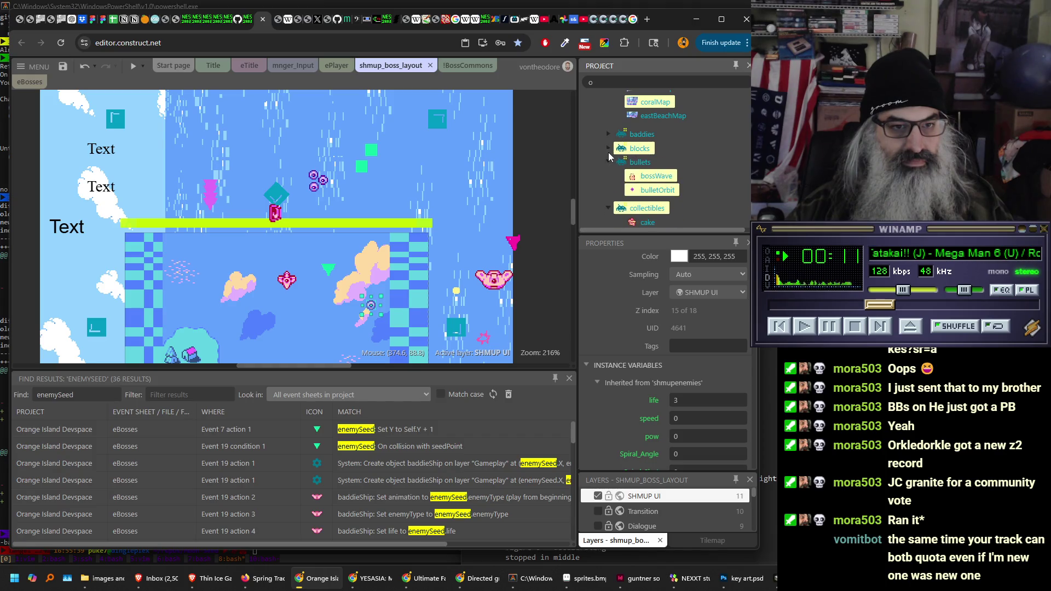
pyautogui.click(608, 161)
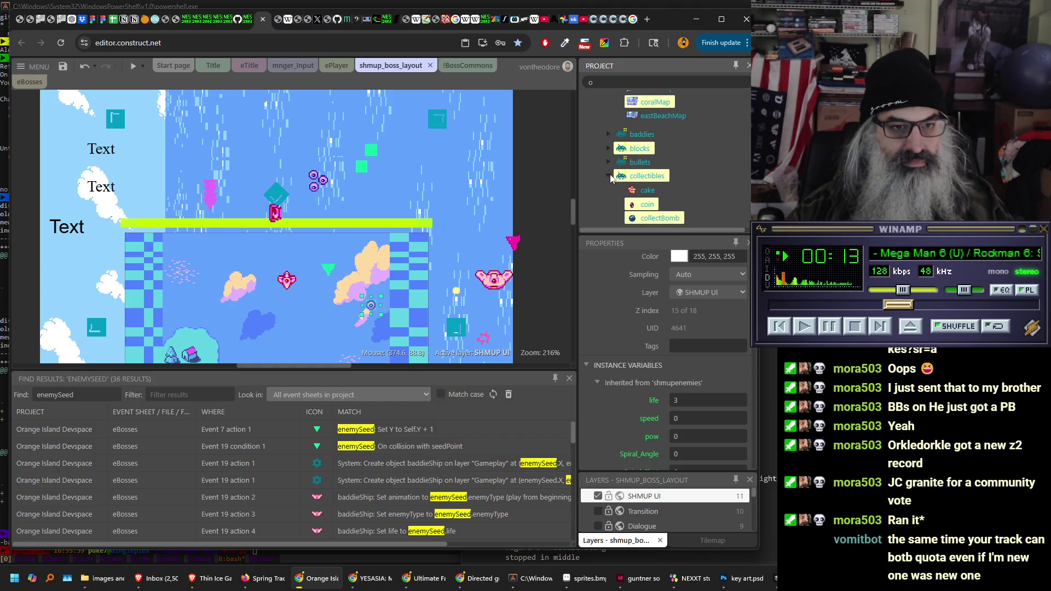
pyautogui.click(608, 175)
pyautogui.click(609, 190)
pyautogui.click(602, 189)
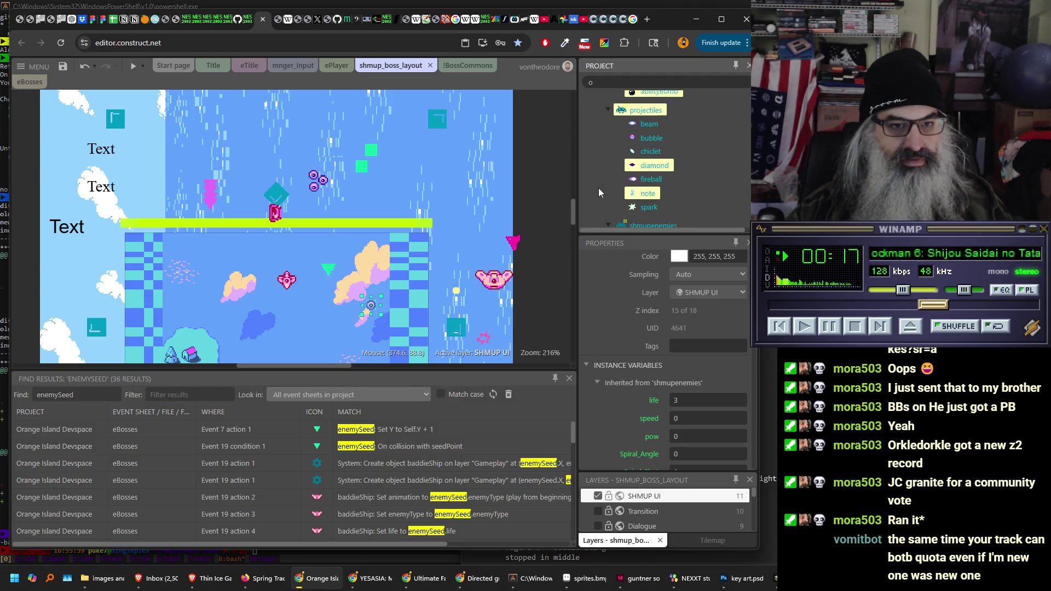
pyautogui.click(608, 110)
pyautogui.rightClick(608, 113)
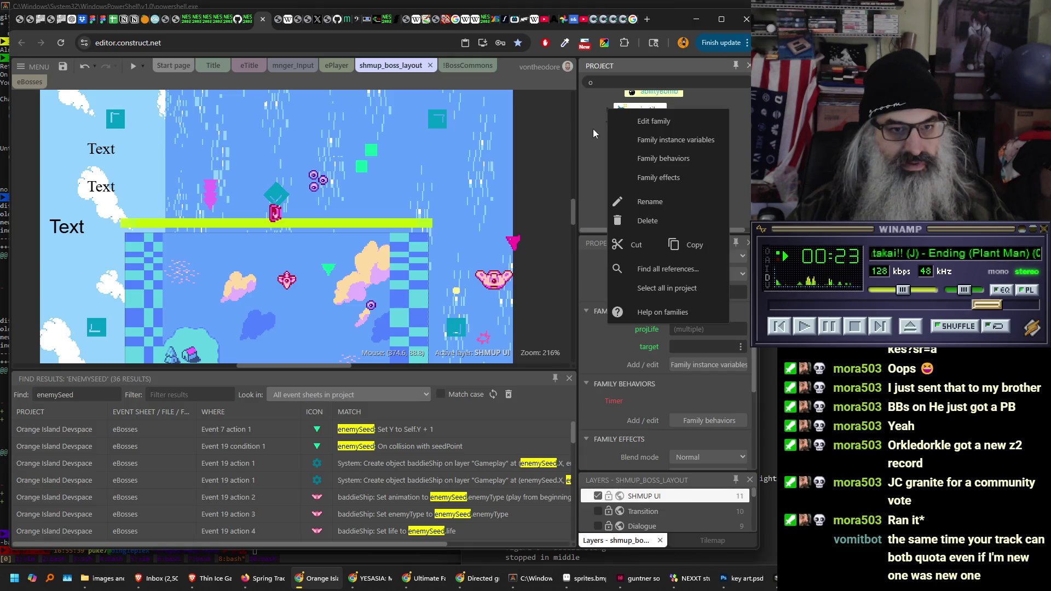
pyautogui.click(593, 131)
pyautogui.click(651, 124)
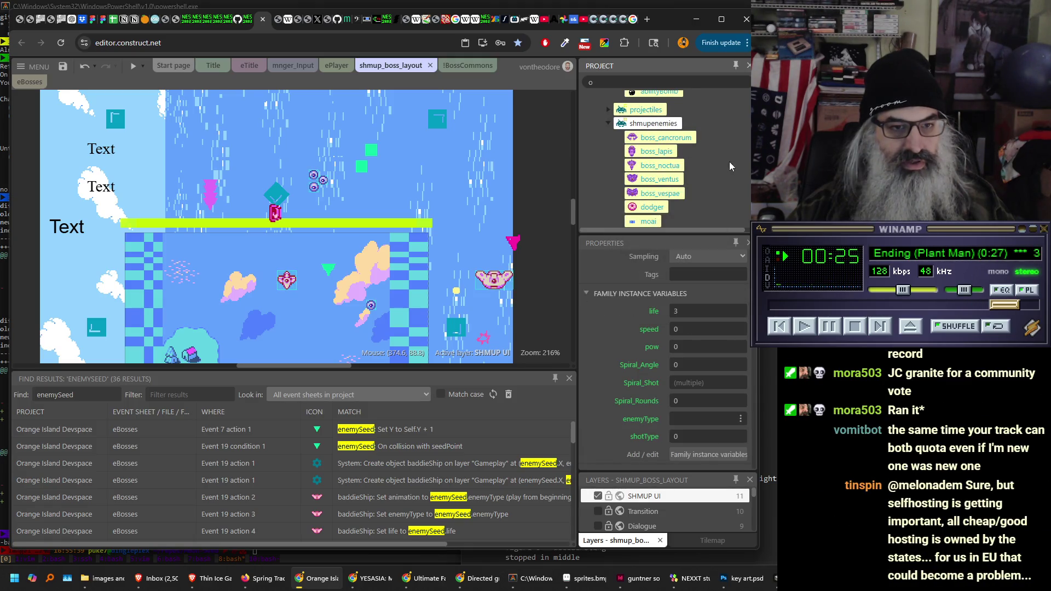
pyautogui.scroll(-1, 711, 164)
pyautogui.scroll(1, 711, 164)
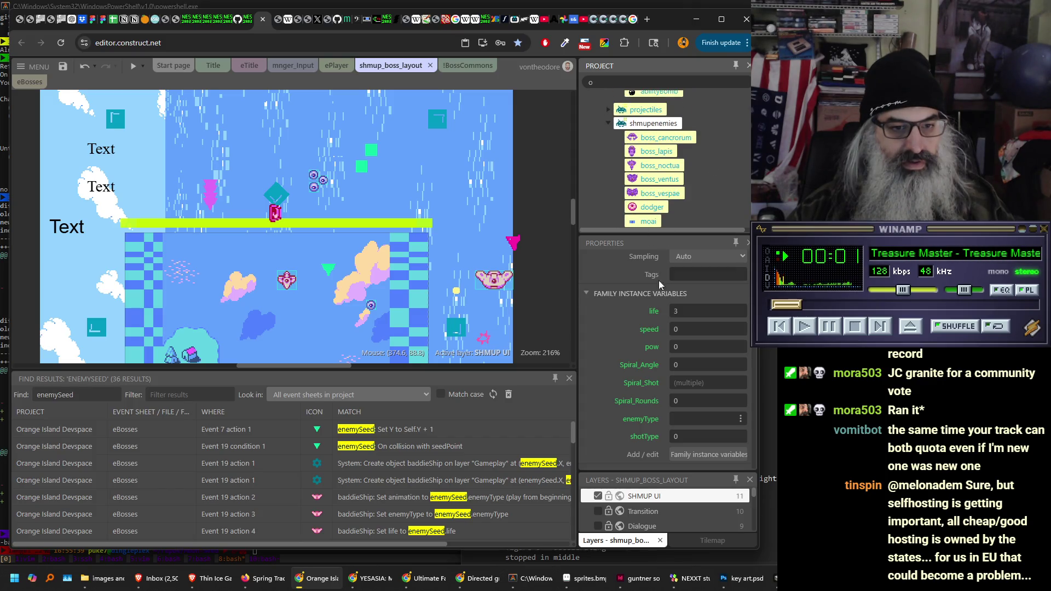
pyautogui.scroll(-5, 641, 315)
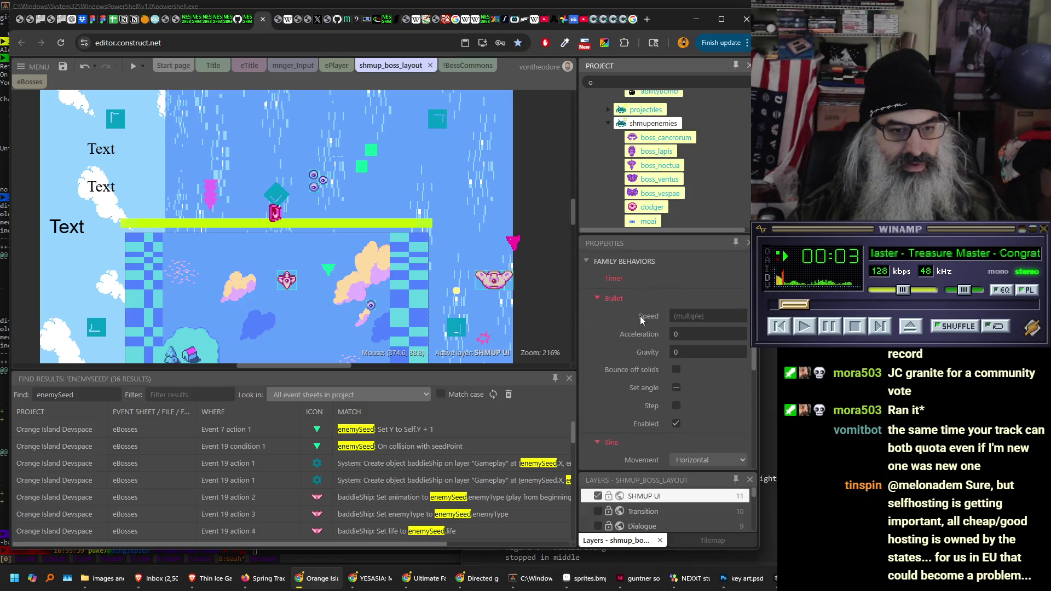
pyautogui.scroll(-4, 639, 317)
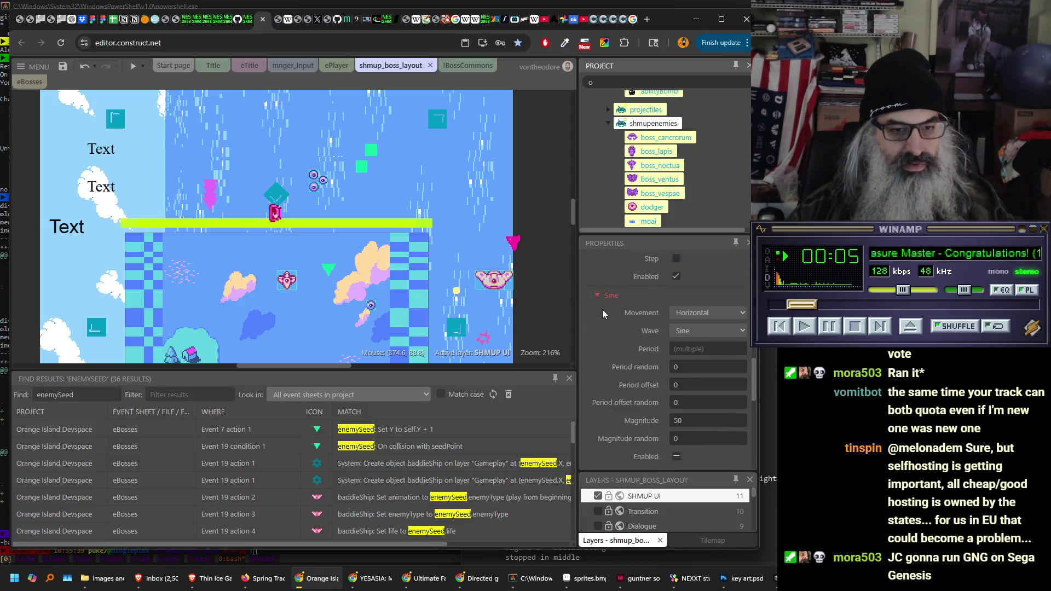
pyautogui.scroll(-3, 602, 313)
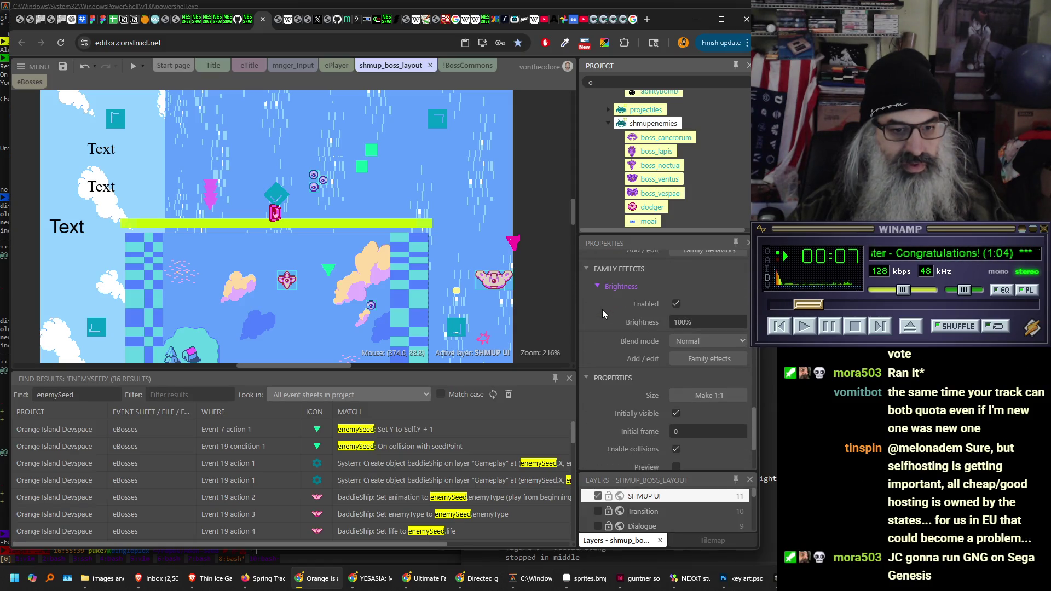
pyautogui.scroll(-3, 602, 310)
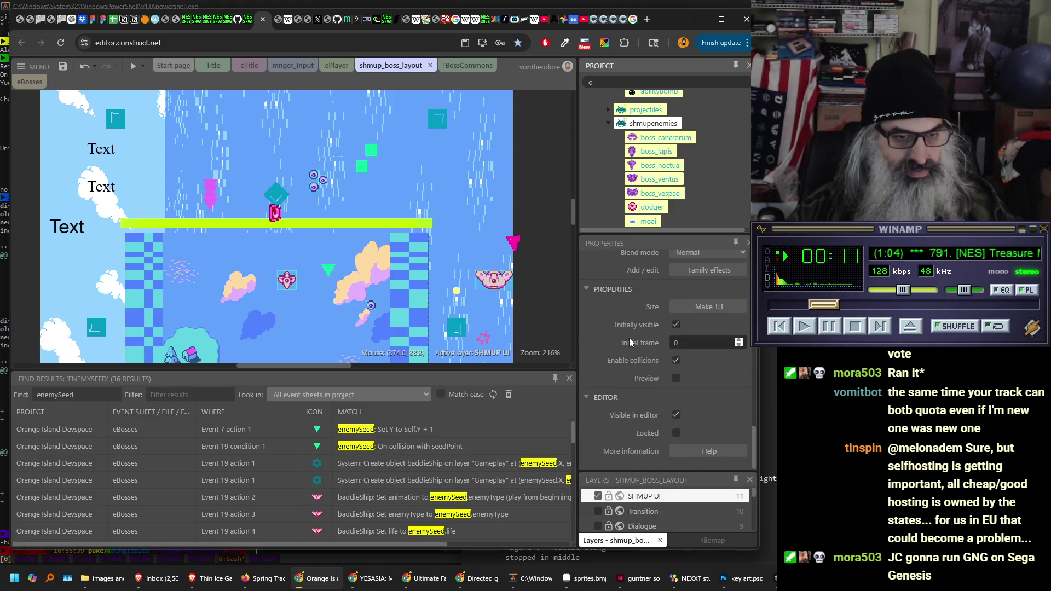
pyautogui.scroll(10, 626, 331)
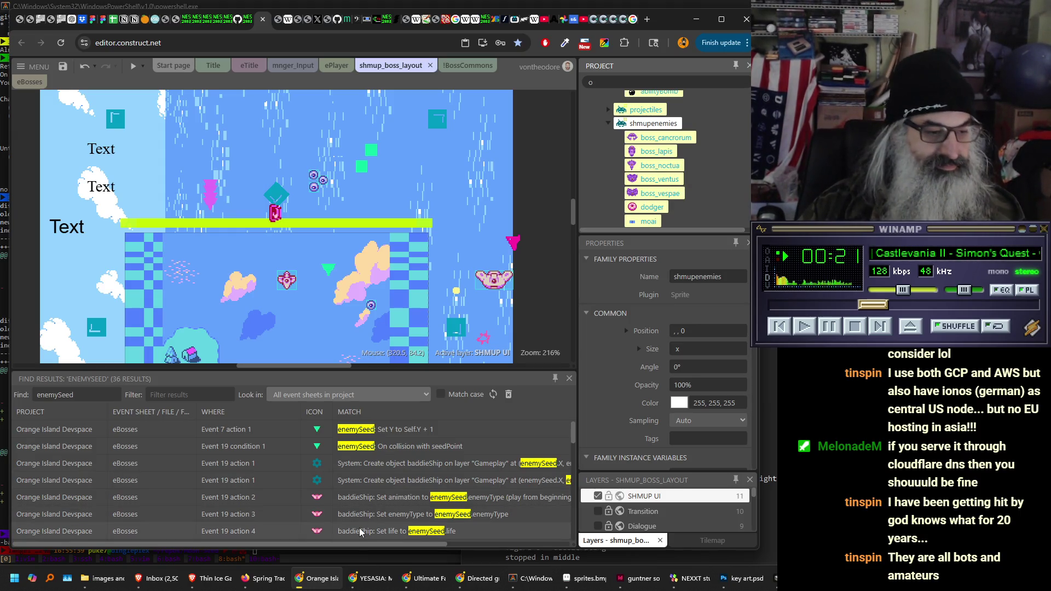
pyautogui.click(261, 577)
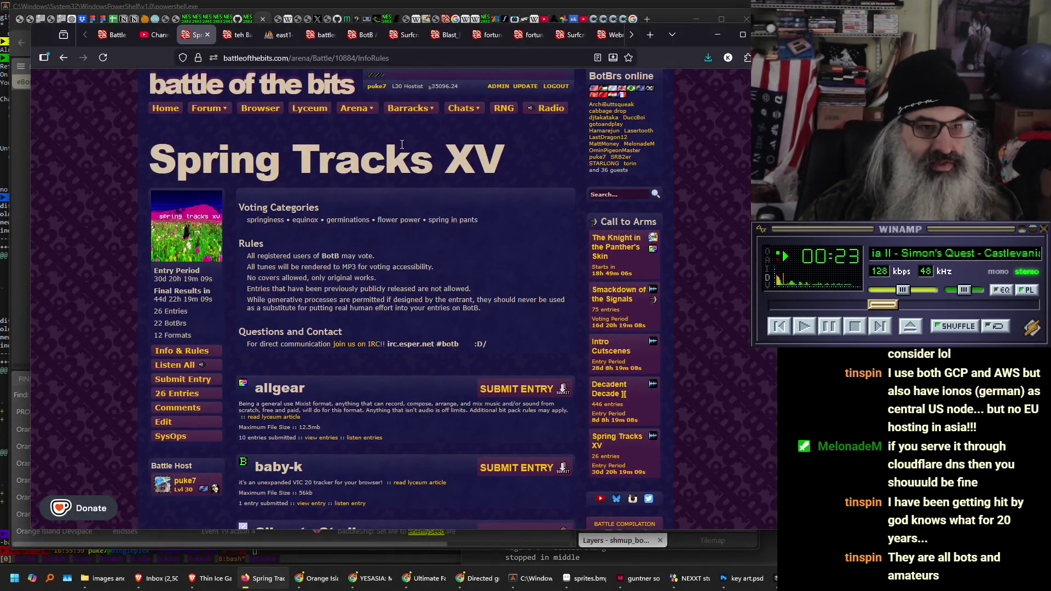
pyautogui.press('F5')
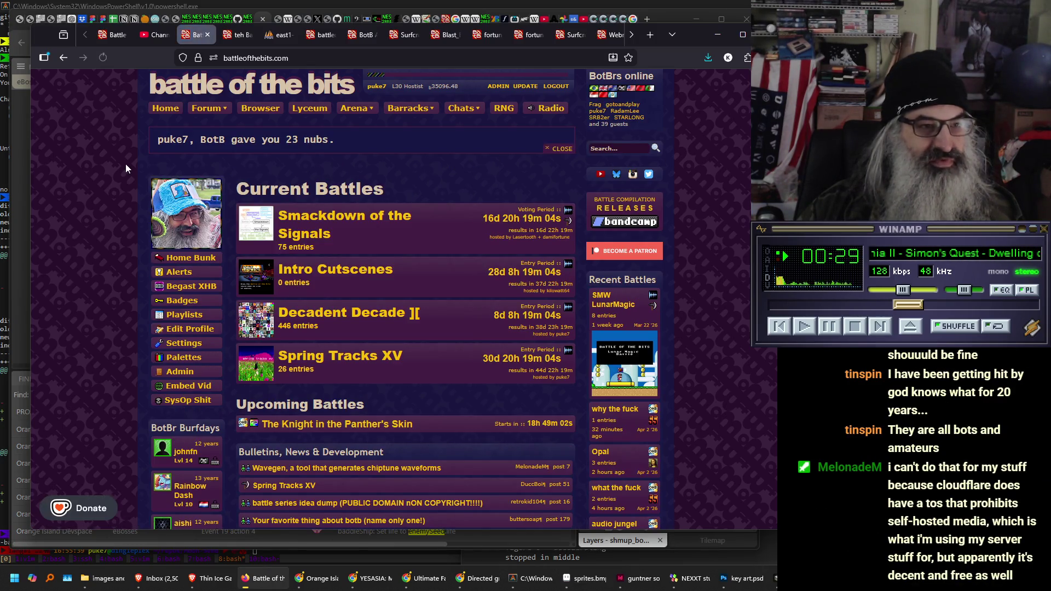
pyautogui.click(626, 116)
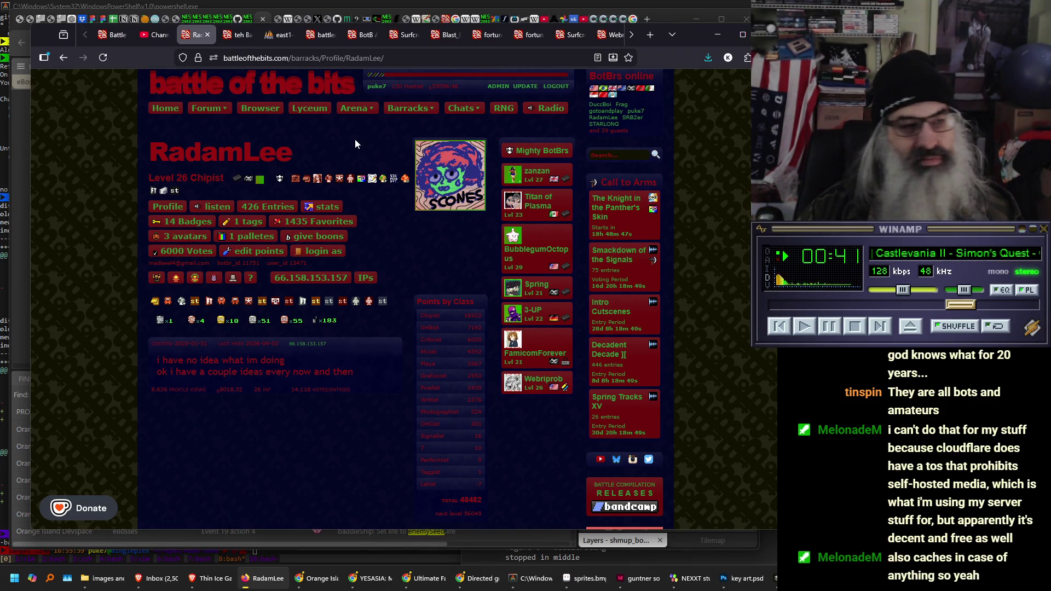
pyautogui.click(290, 82)
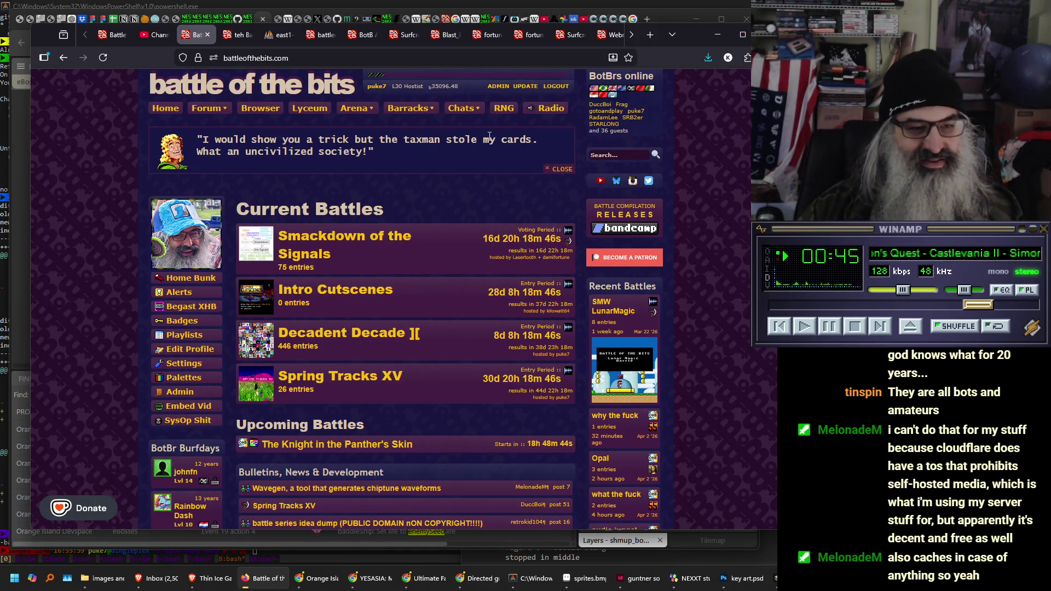
pyautogui.click(711, 32)
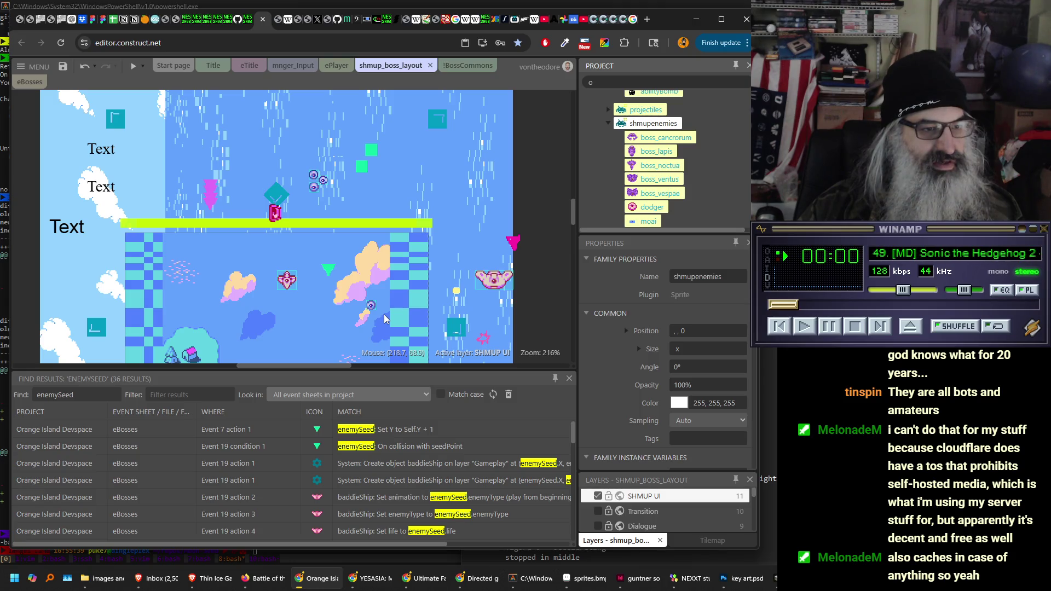
# - Select the pink baddieShip enemy, scroll the Project bar, and make the Layers panel slightly taller
pyautogui.click(285, 280)
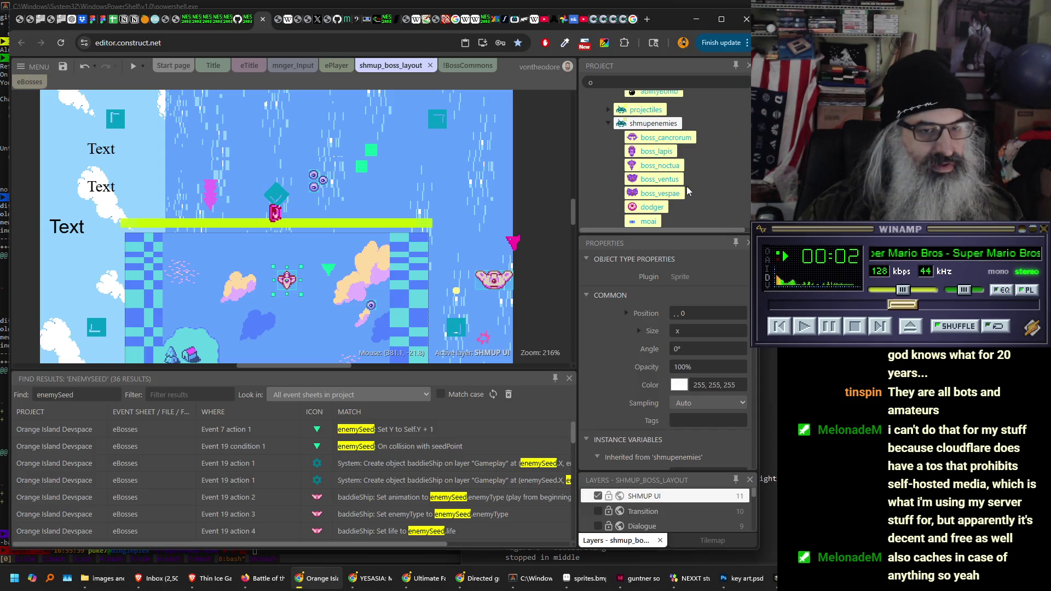
pyautogui.scroll(1, 687, 189)
pyautogui.scroll(1, 687, 189)
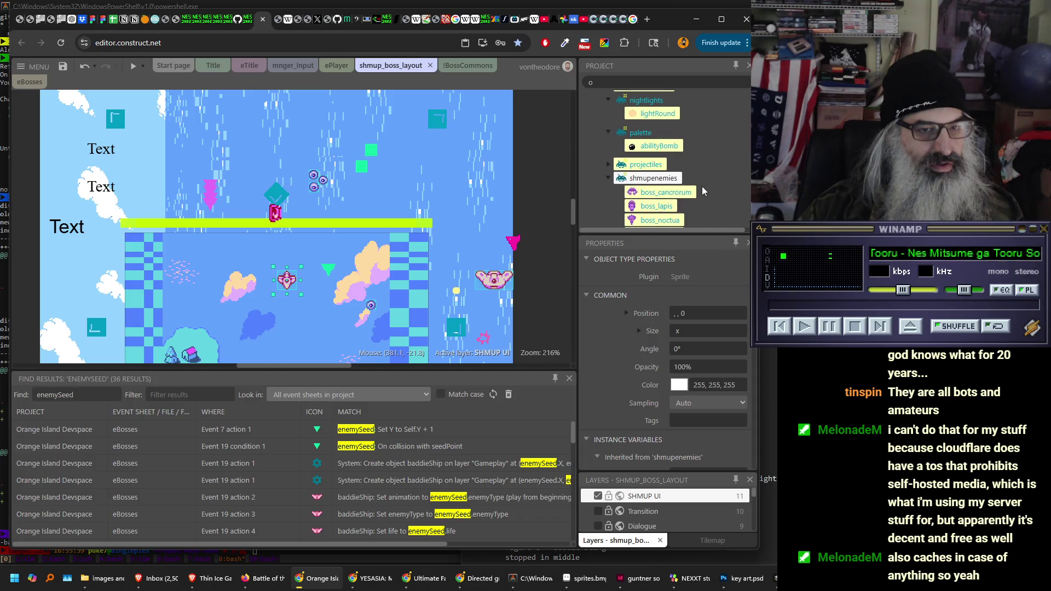
pyautogui.scroll(-4, 703, 187)
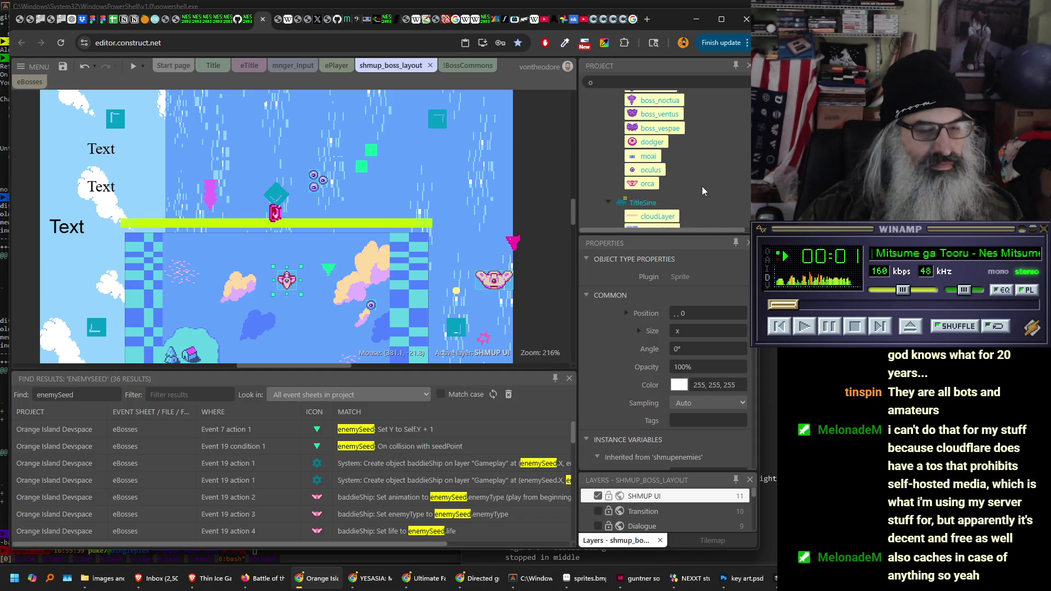
pyautogui.scroll(2, 703, 189)
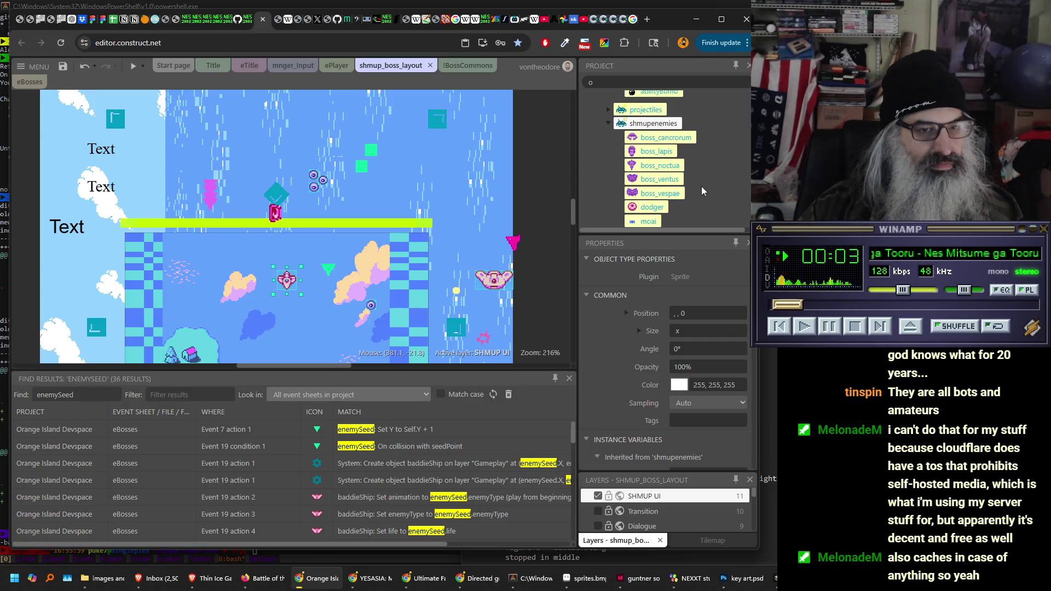
pyautogui.scroll(-2, 701, 186)
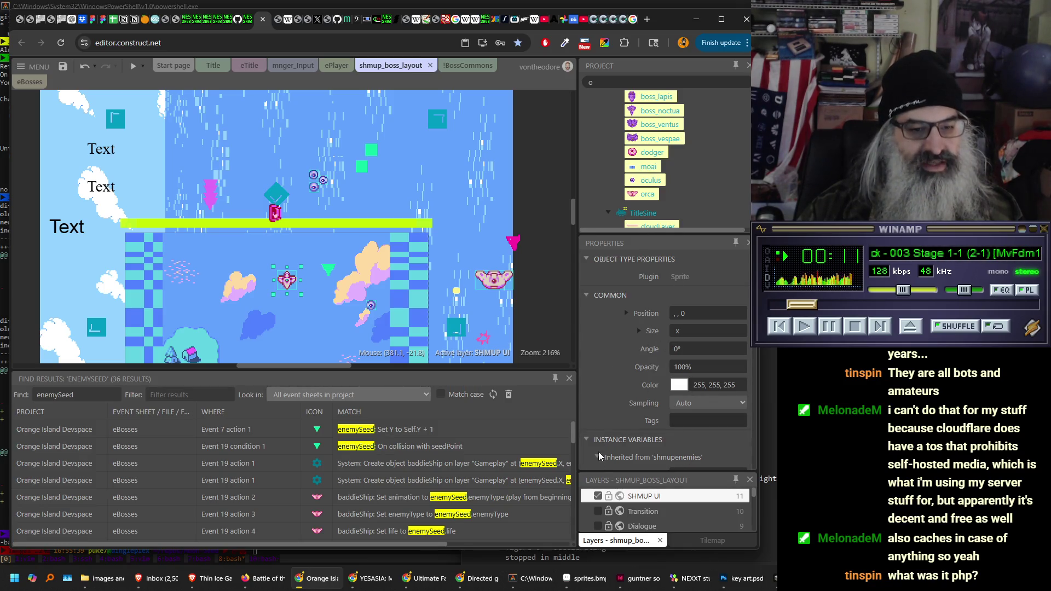
pyautogui.moveTo(610, 470)
pyautogui.mouseDown()
pyautogui.moveTo(655, 465)
pyautogui.moveTo(662, 238)
pyautogui.moveTo(662, 400)
pyautogui.mouseUp()
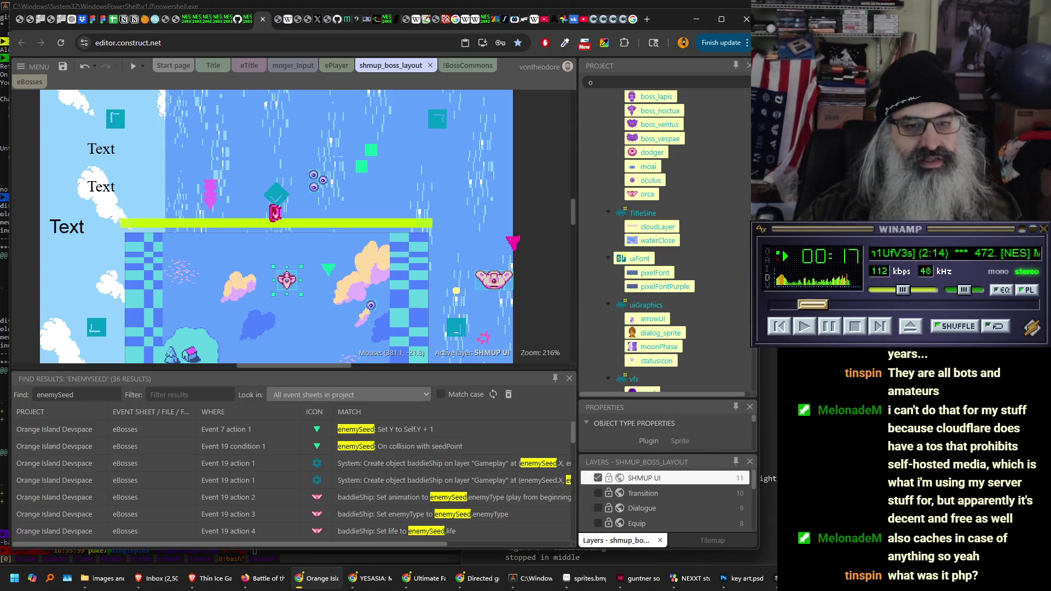
# - Collapse Object types and the backgrounds, dazzle, nightlights, palette and projectiles families in the Project bar
pyautogui.scroll(3, 653, 241)
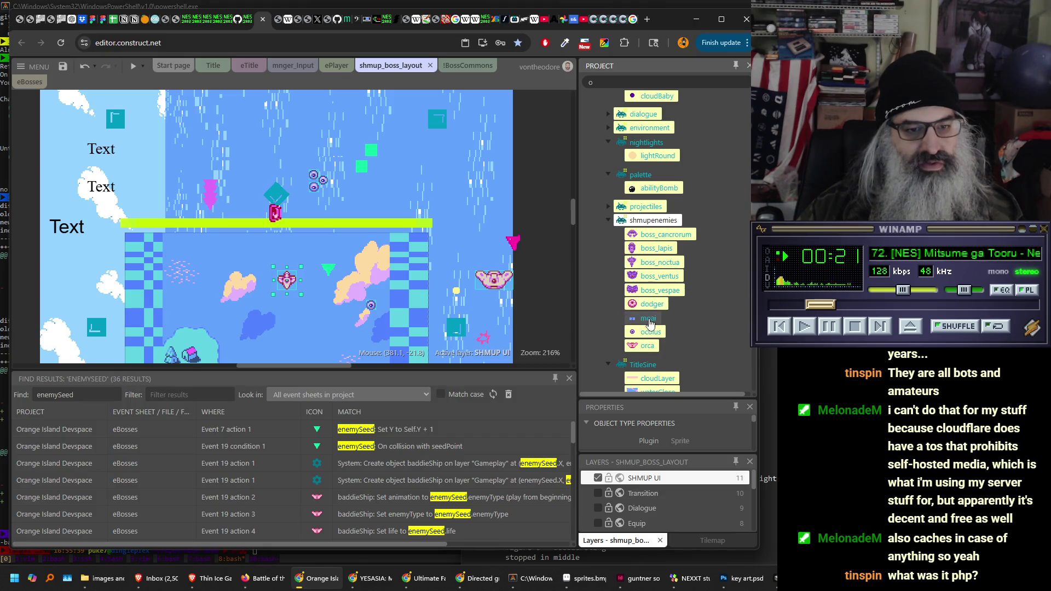
pyautogui.scroll(5, 651, 240)
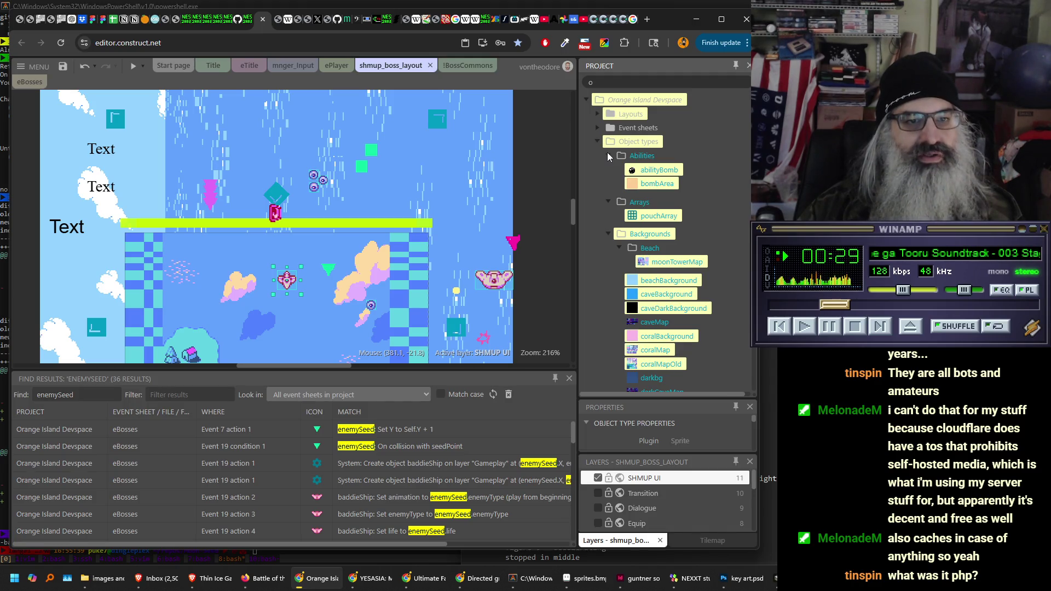
pyautogui.click(607, 155)
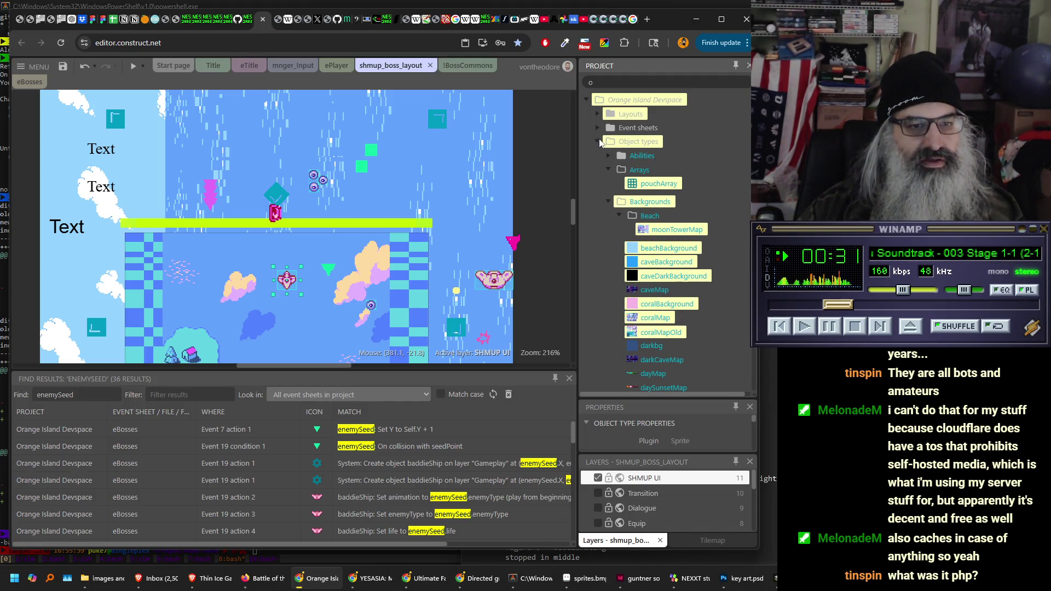
pyautogui.click(597, 141)
pyautogui.click(638, 142)
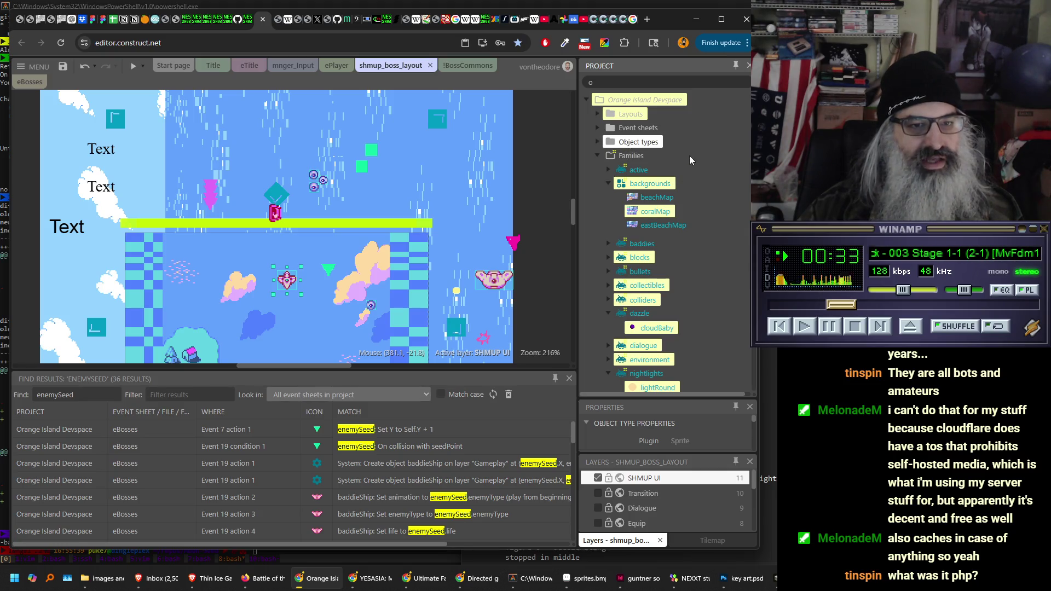
pyautogui.click(608, 182)
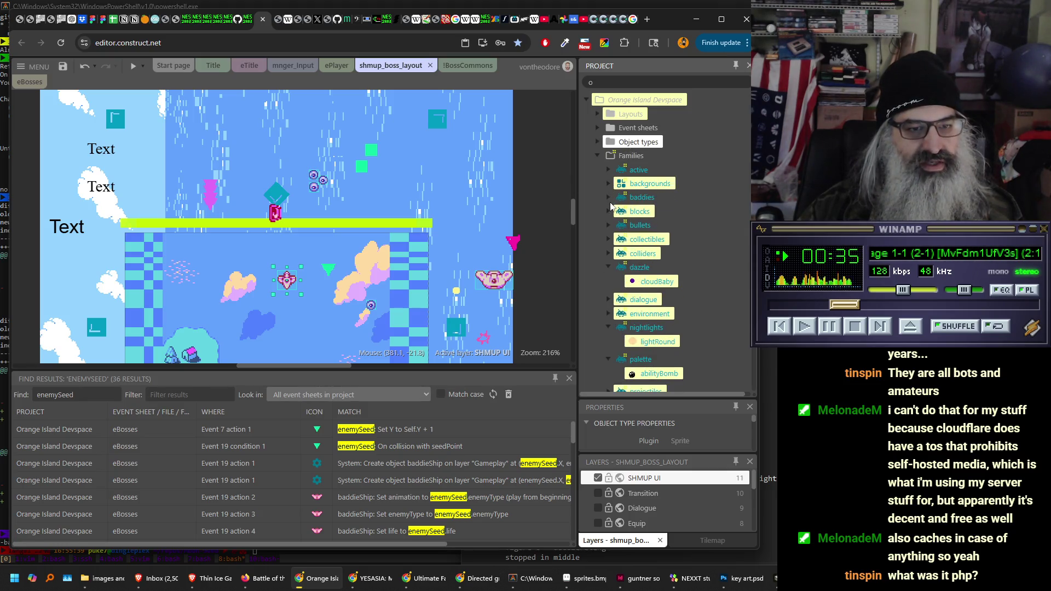
pyautogui.click(608, 267)
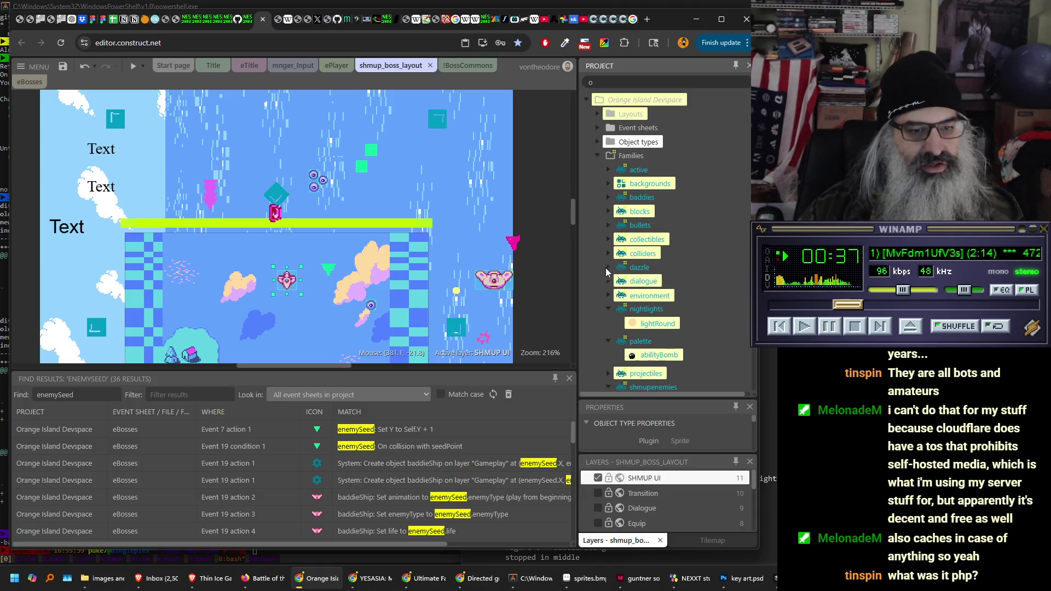
pyautogui.click(608, 309)
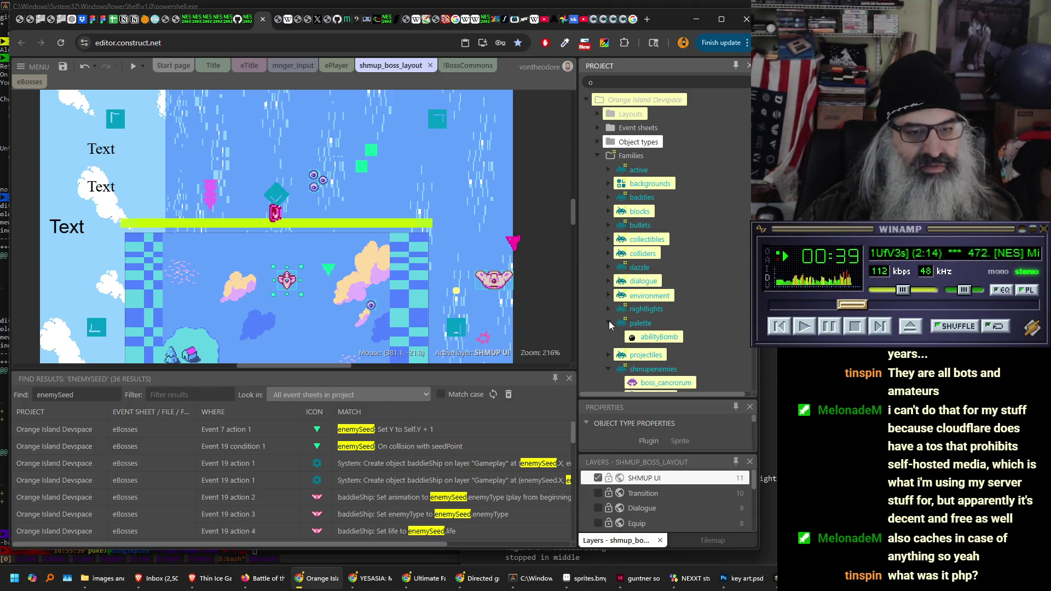
pyautogui.click(608, 322)
pyautogui.click(608, 337)
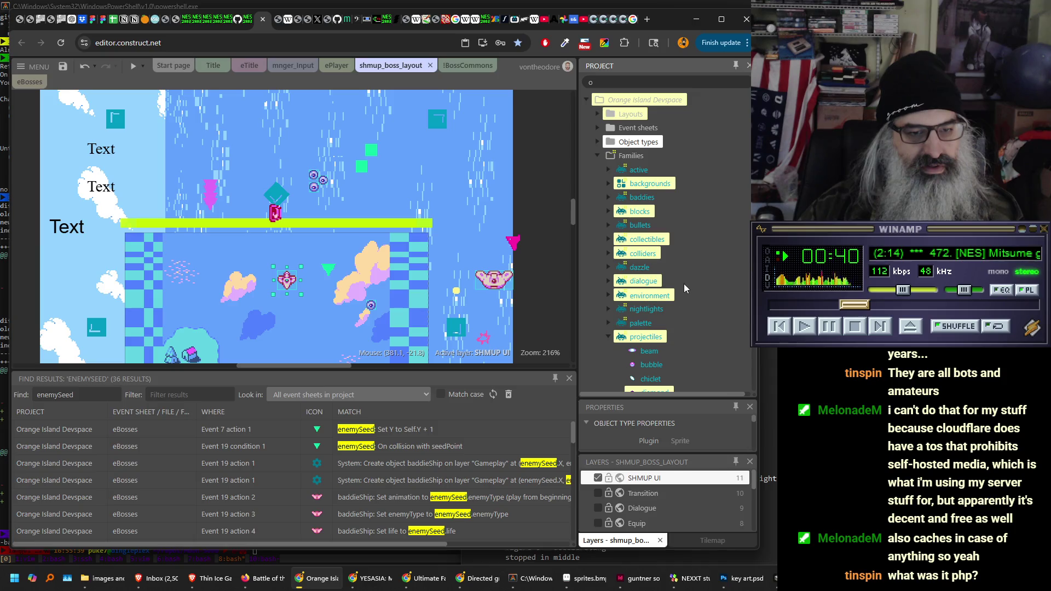
pyautogui.click(608, 337)
pyautogui.scroll(-2, 700, 275)
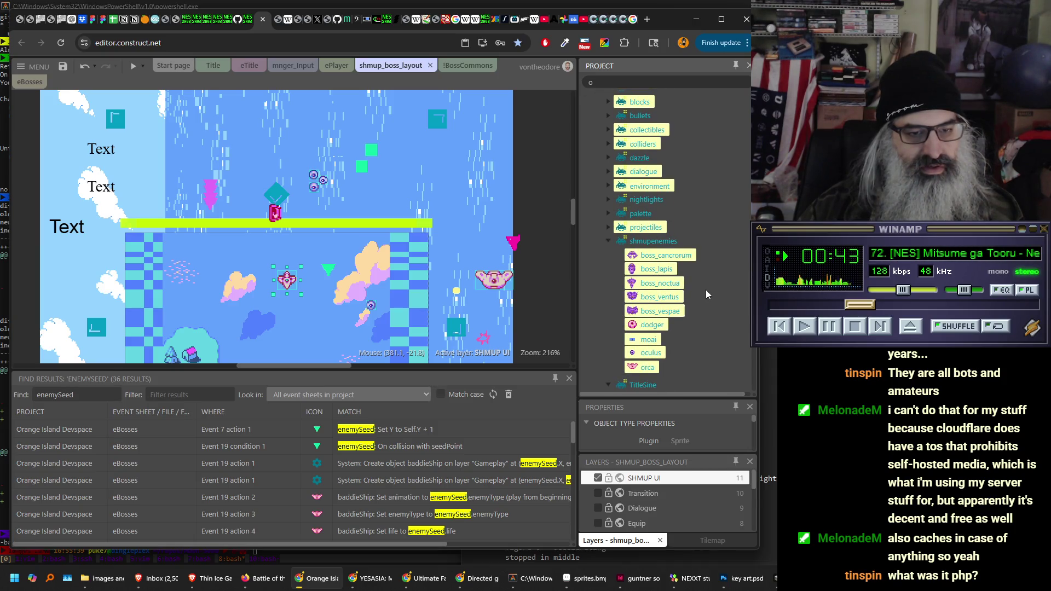
# - Check the dodger enemy's properties, then open the stinger sprite in the Animations Editor
pyautogui.click(654, 327)
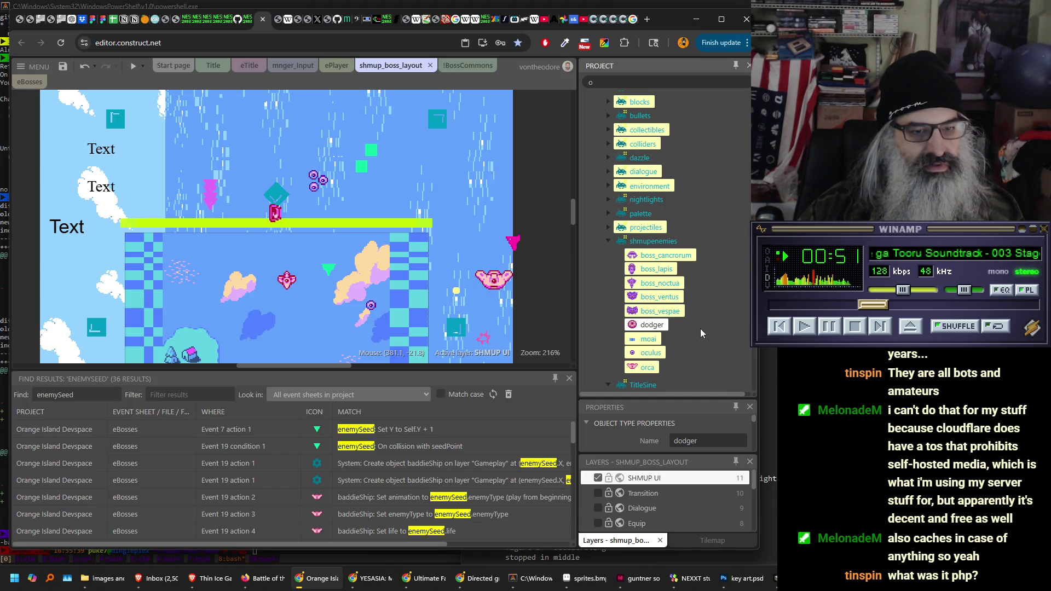
pyautogui.click(288, 279)
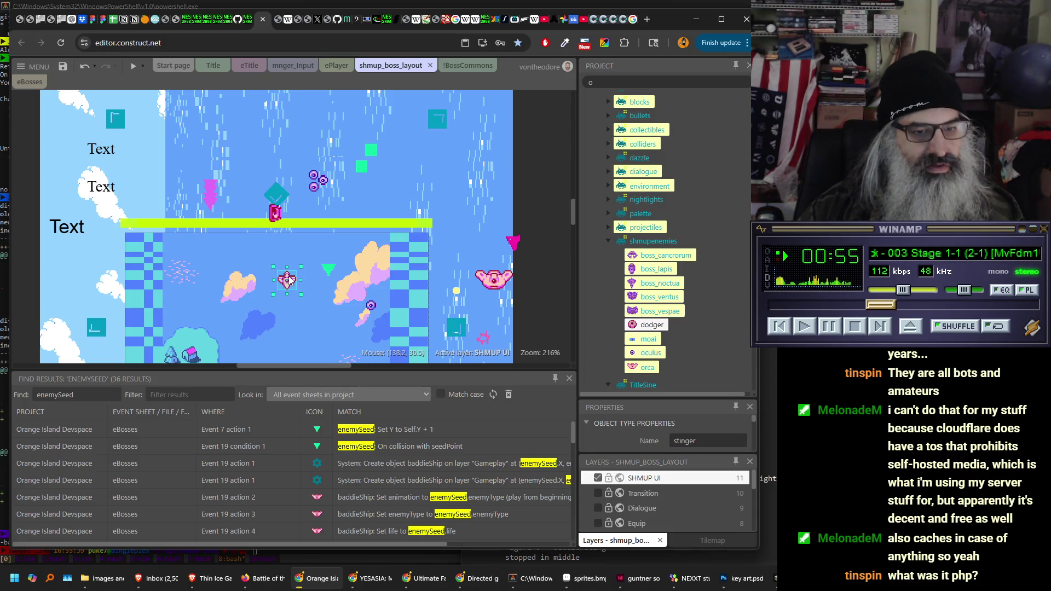
pyautogui.doubleClick(288, 280)
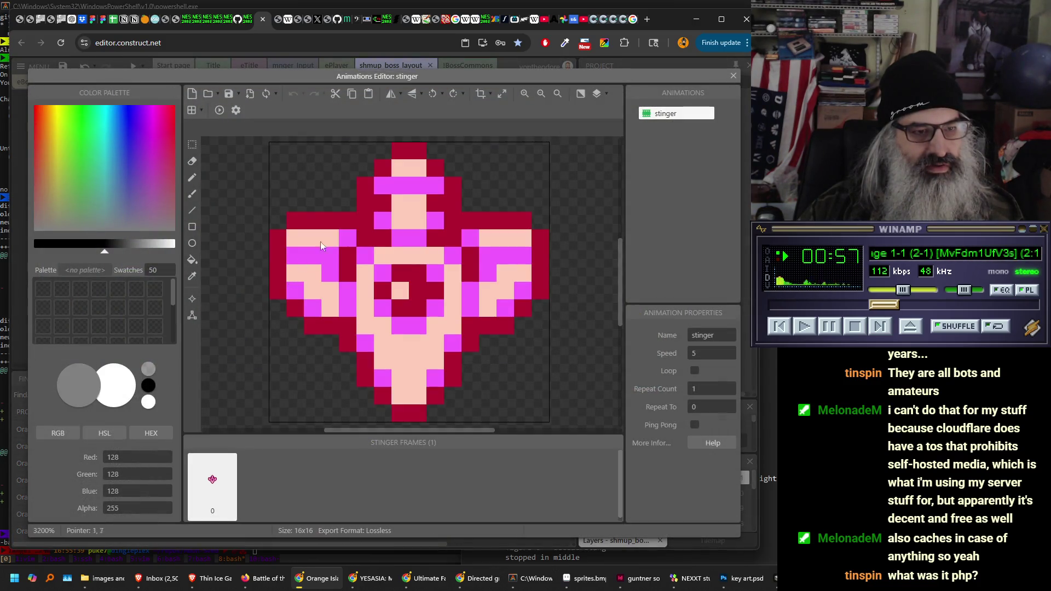
# - Close the stinger animation editor and collapse the Arrays, Backgrounds, Baddies, Blocks and Boundaries folders
pyautogui.click(733, 76)
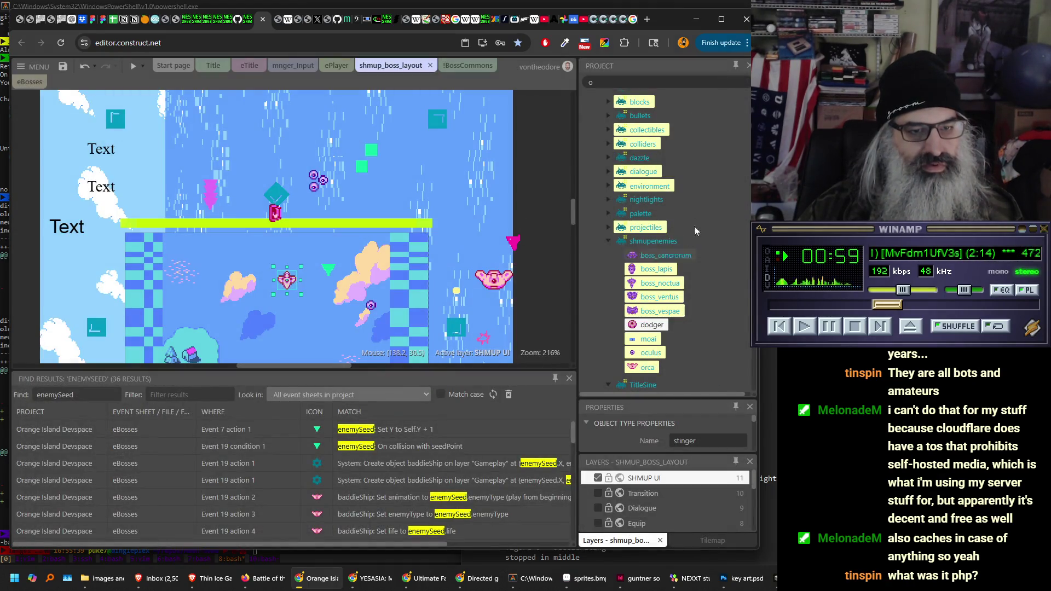
pyautogui.scroll(4, 731, 121)
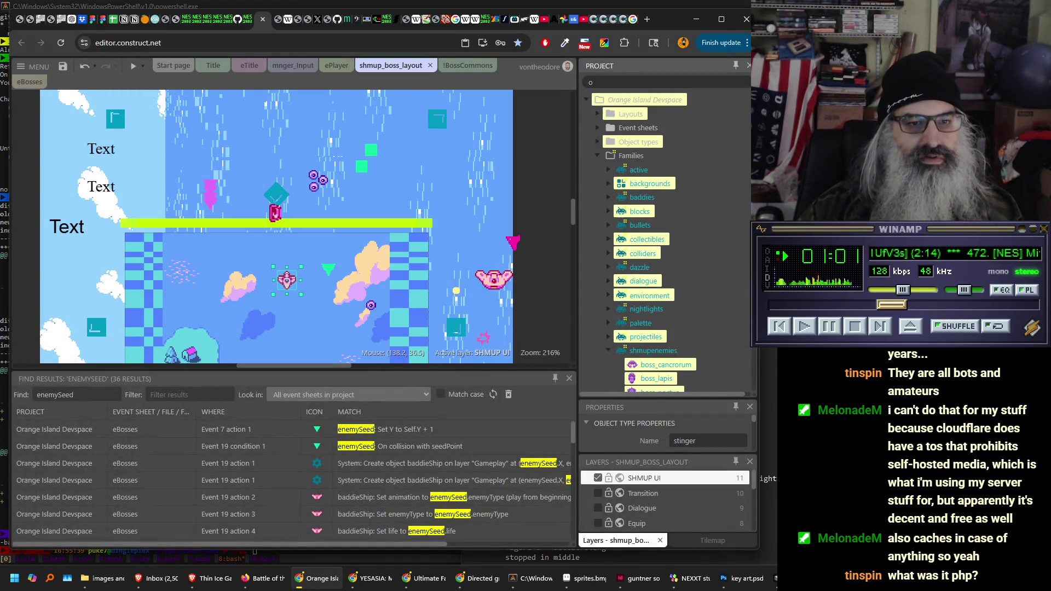
pyautogui.click(598, 141)
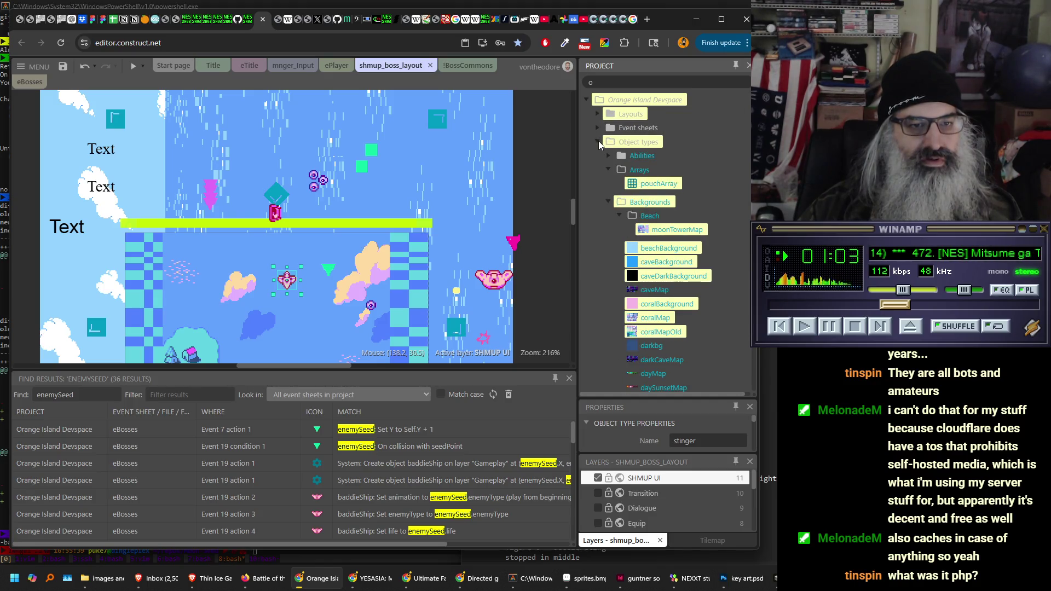
pyautogui.click(608, 168)
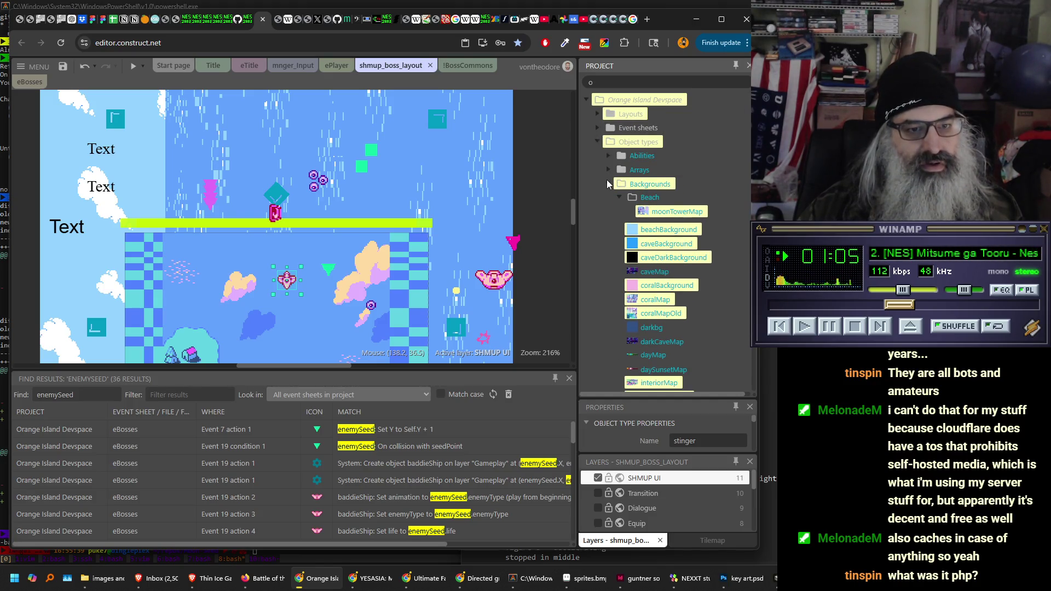
pyautogui.click(608, 183)
pyautogui.click(606, 195)
pyautogui.click(609, 210)
pyautogui.click(608, 224)
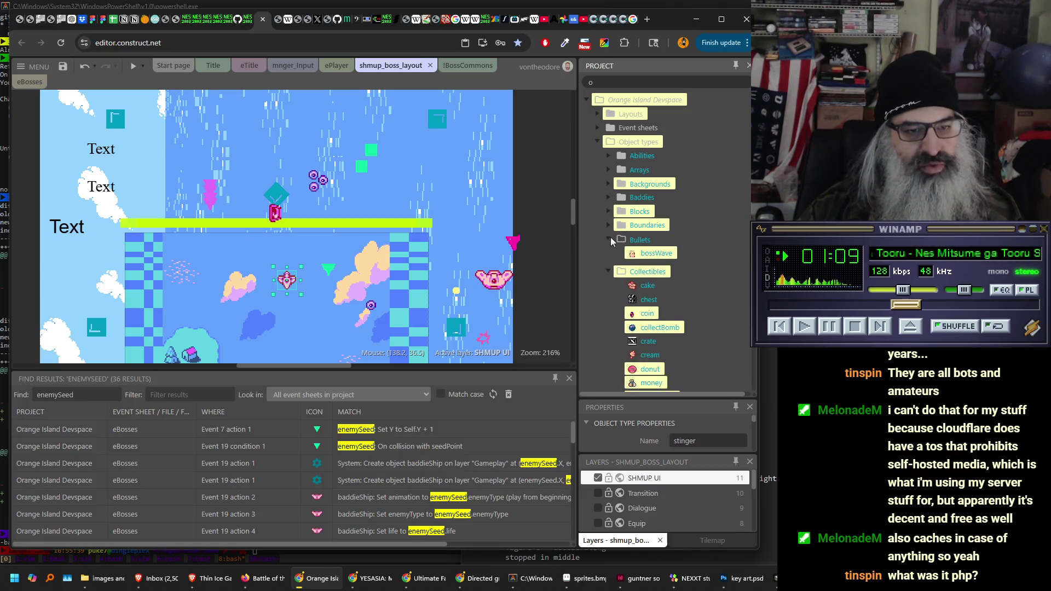
# - Collapse Bullets, Collectibles, Managers and Plugins, select oculus under shmup_enemies, and switch to the terminal
pyautogui.click(610, 239)
pyautogui.click(609, 254)
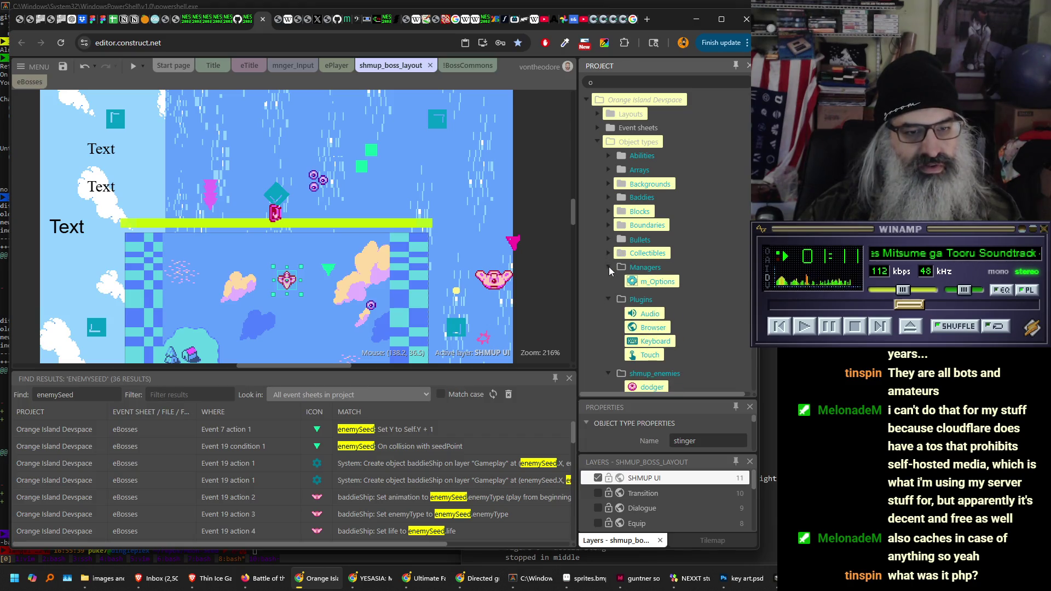
pyautogui.click(609, 267)
pyautogui.click(609, 281)
pyautogui.click(646, 296)
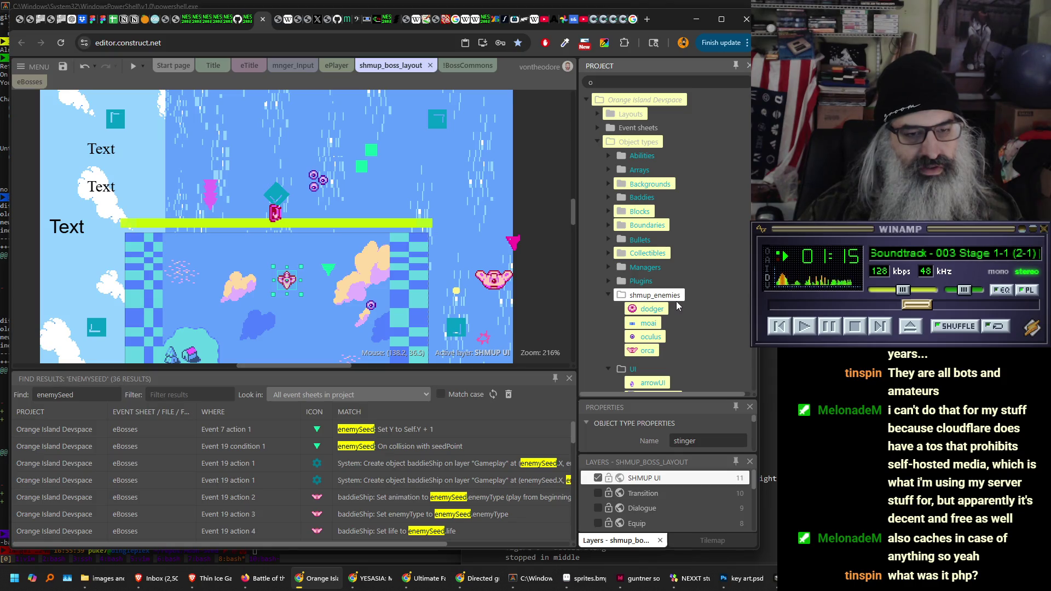
pyautogui.scroll(-2, 687, 297)
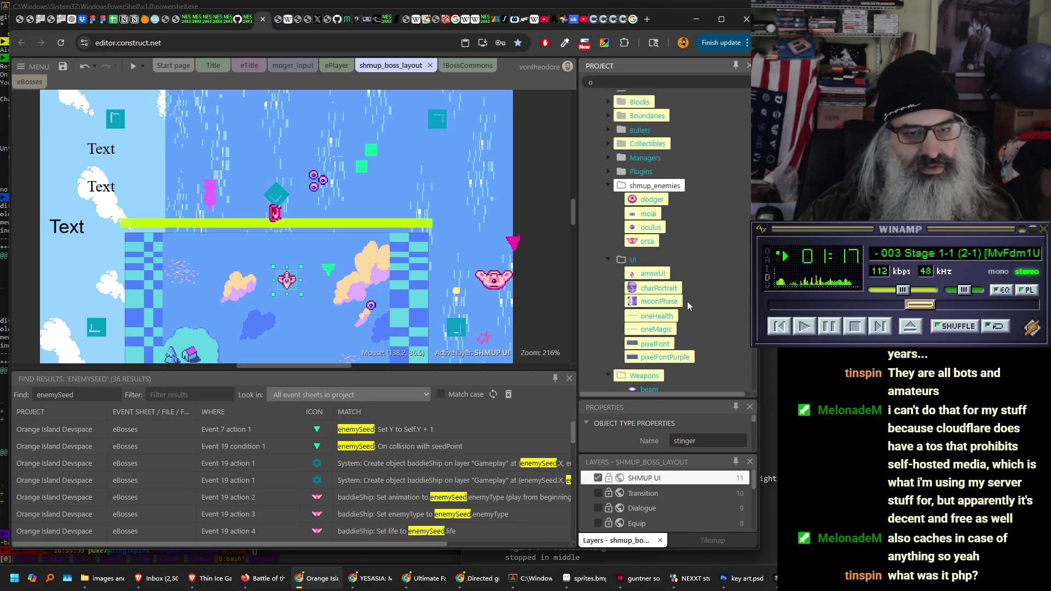
pyautogui.click(652, 226)
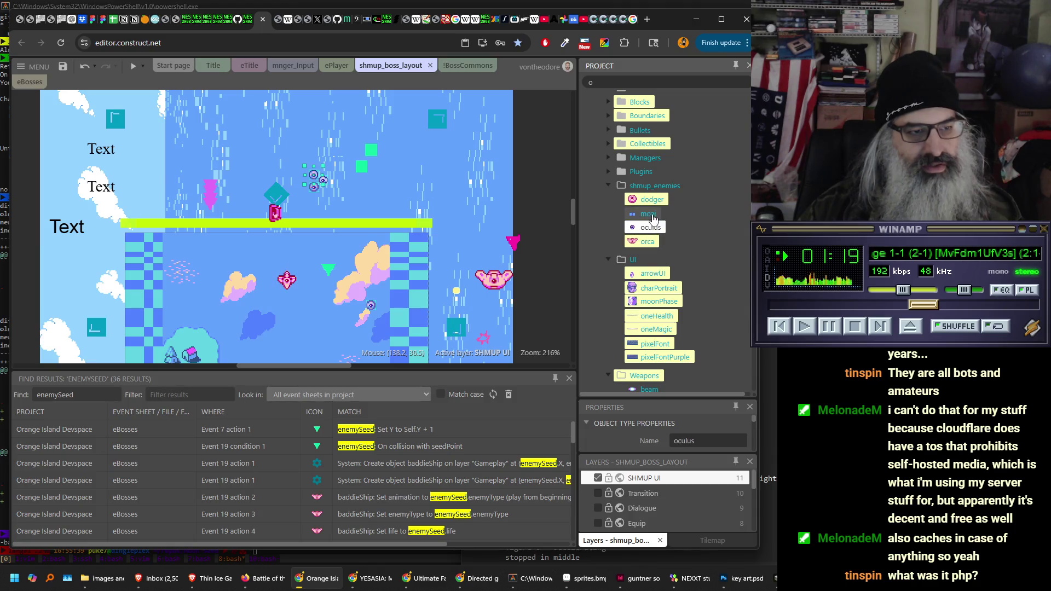
pyautogui.hotkey('alt', 'Tab')
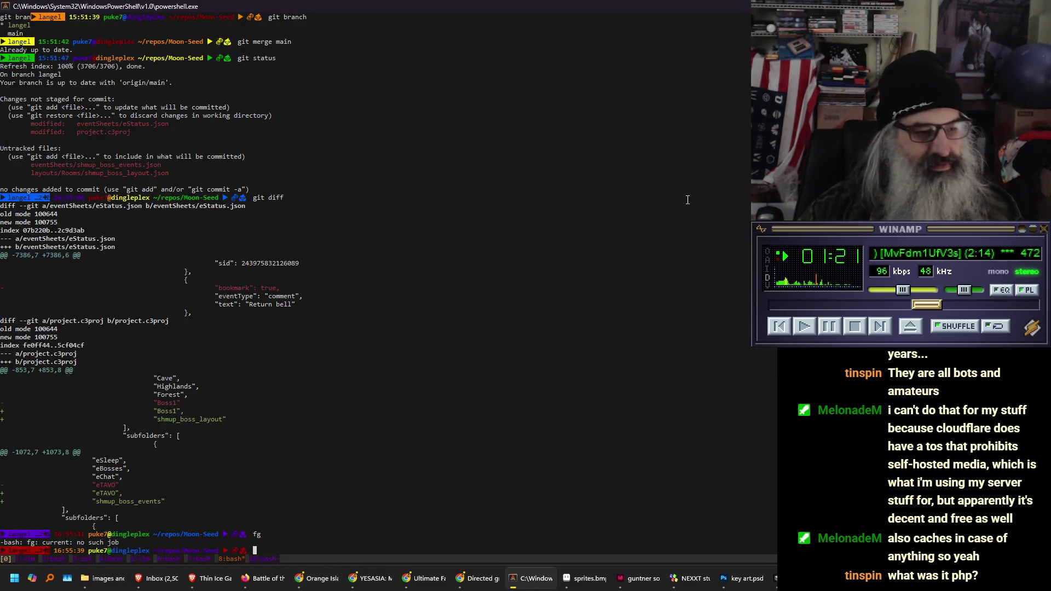
# - Run git status and page through its full output in tmux copy mode
pyautogui.write('git status')
pyautogui.press('Return')
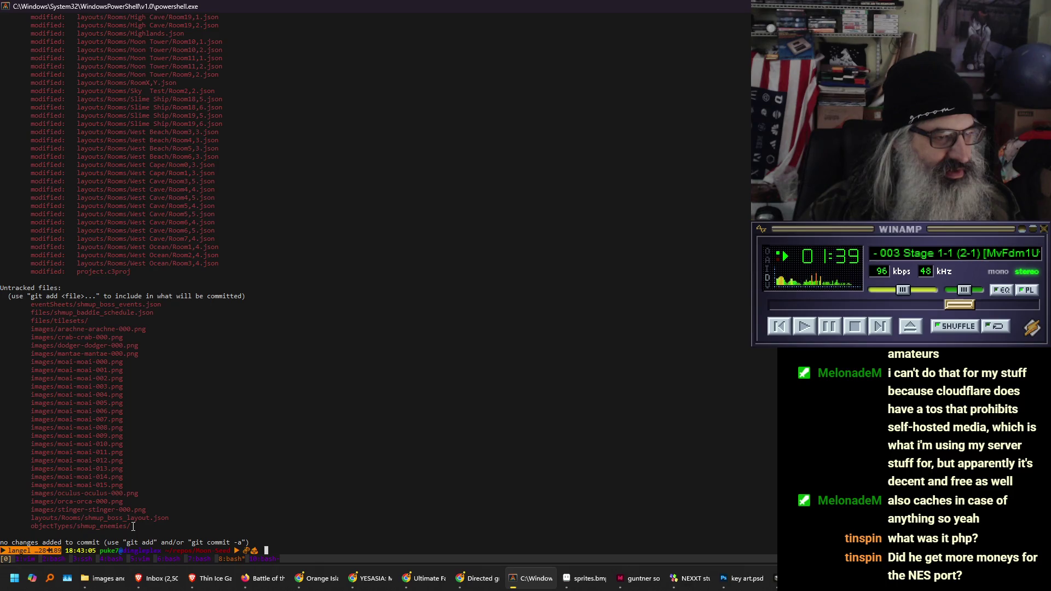
pyautogui.hotkey('ctrl', 'b')
pyautogui.press('pageup')
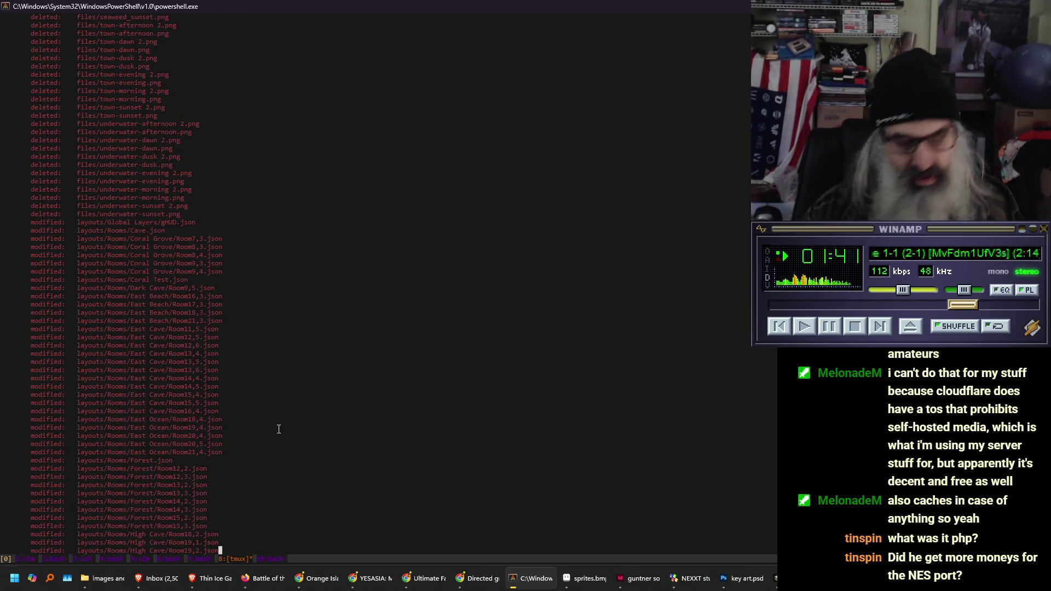
pyautogui.press('pageup')
pyautogui.press('pageup')
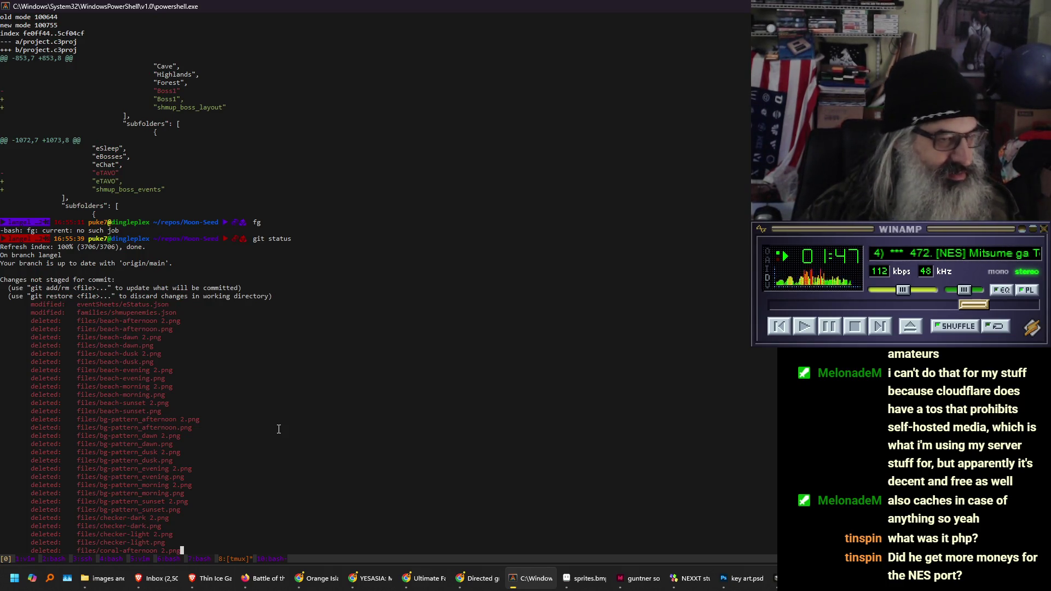
pyautogui.press('space')
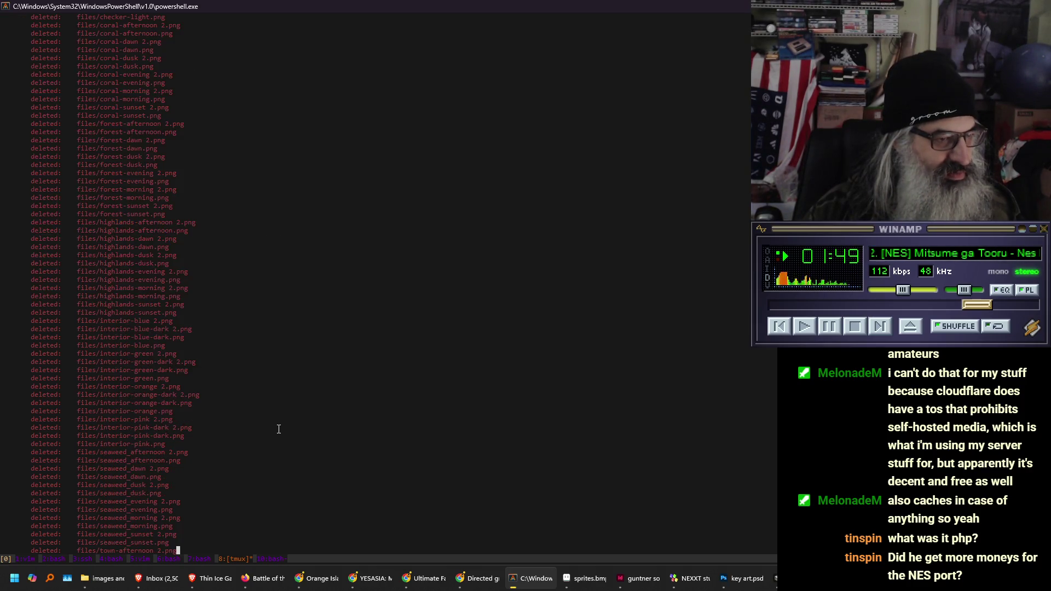
pyautogui.press('space')
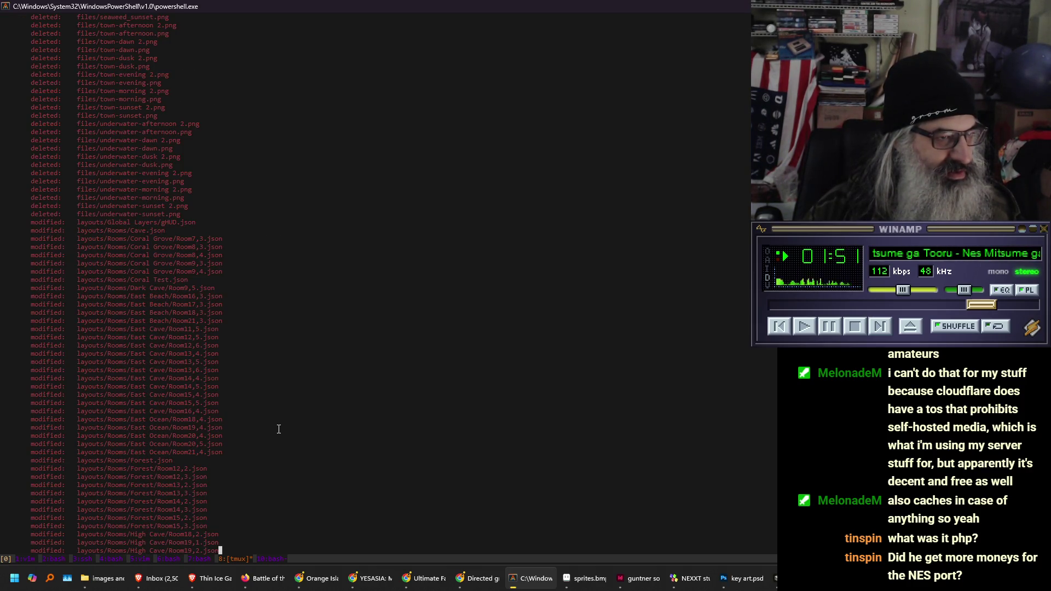
pyautogui.press('space')
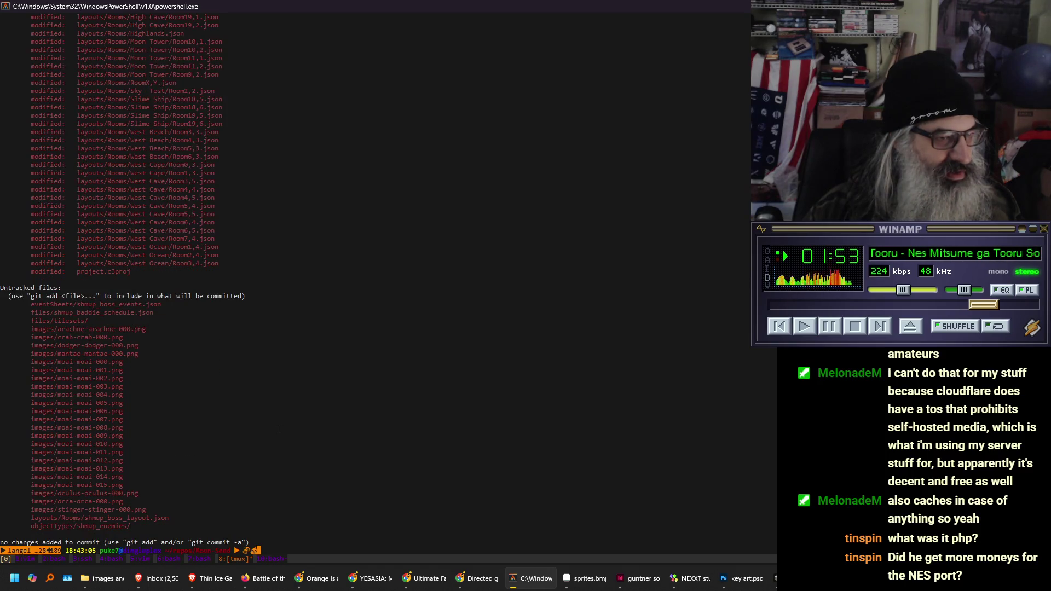
pyautogui.scroll(15, 278, 428)
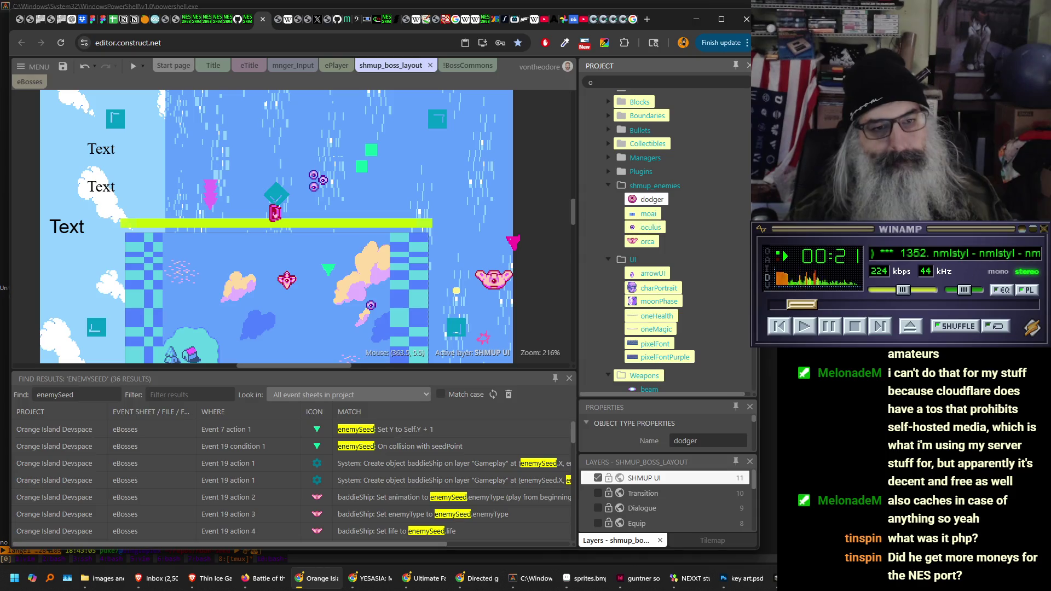
# - Bring the terminal back, leave tmux copy mode, and get a fresh shell prompt
pyautogui.hotkey('alt', 'Tab')
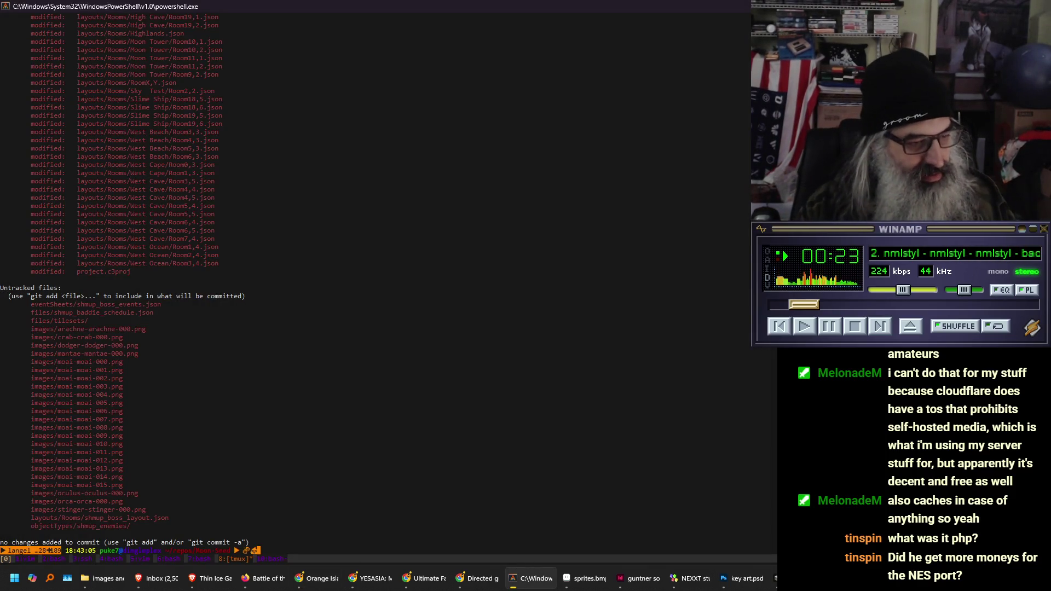
pyautogui.hotkey('ctrl', 'b')
pyautogui.press('n')
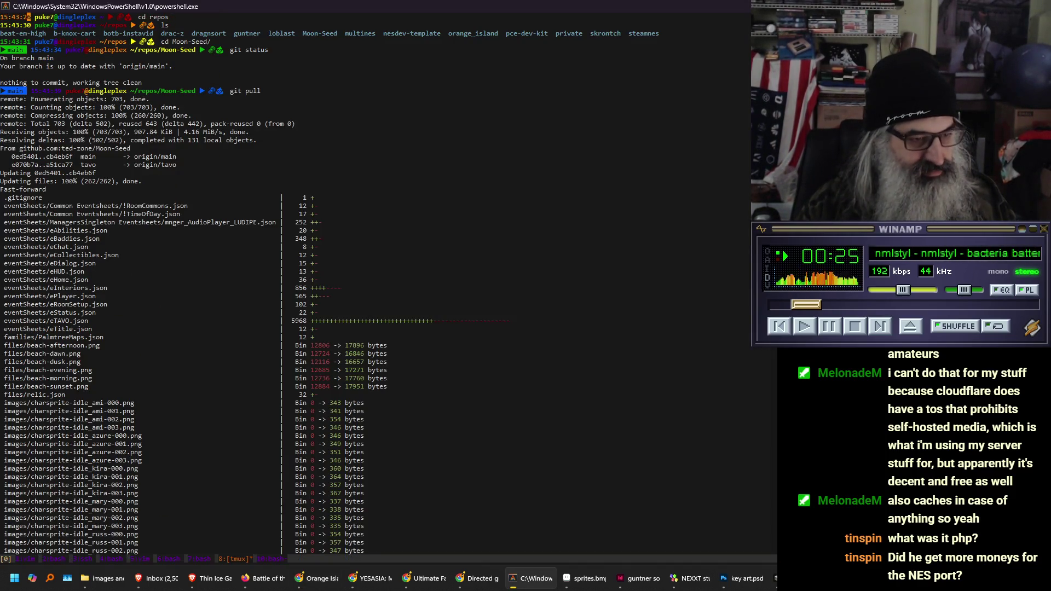
pyautogui.press('q')
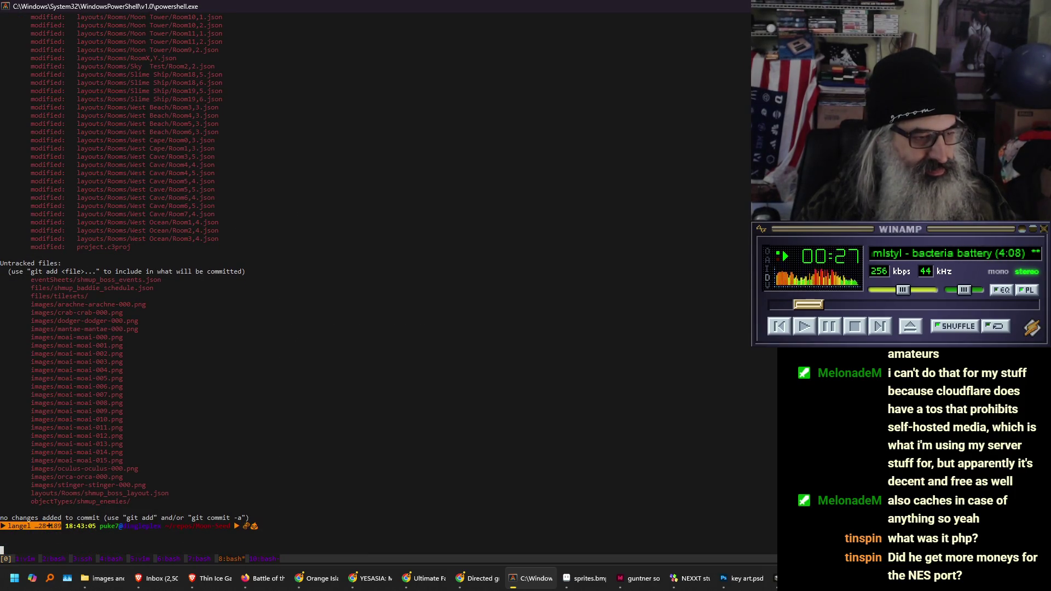
pyautogui.press('Return')
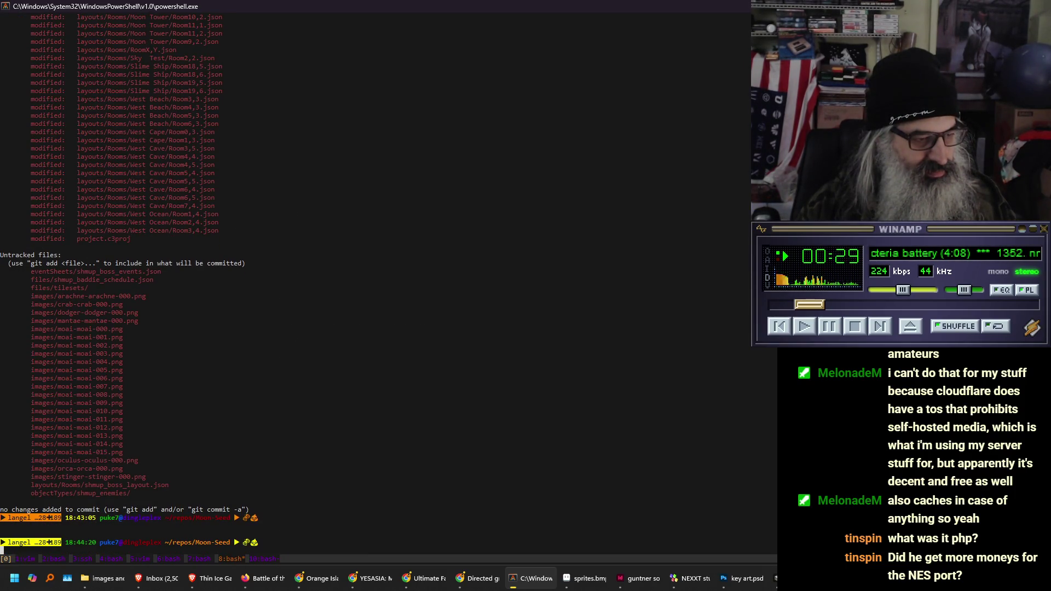
pyautogui.press('Return')
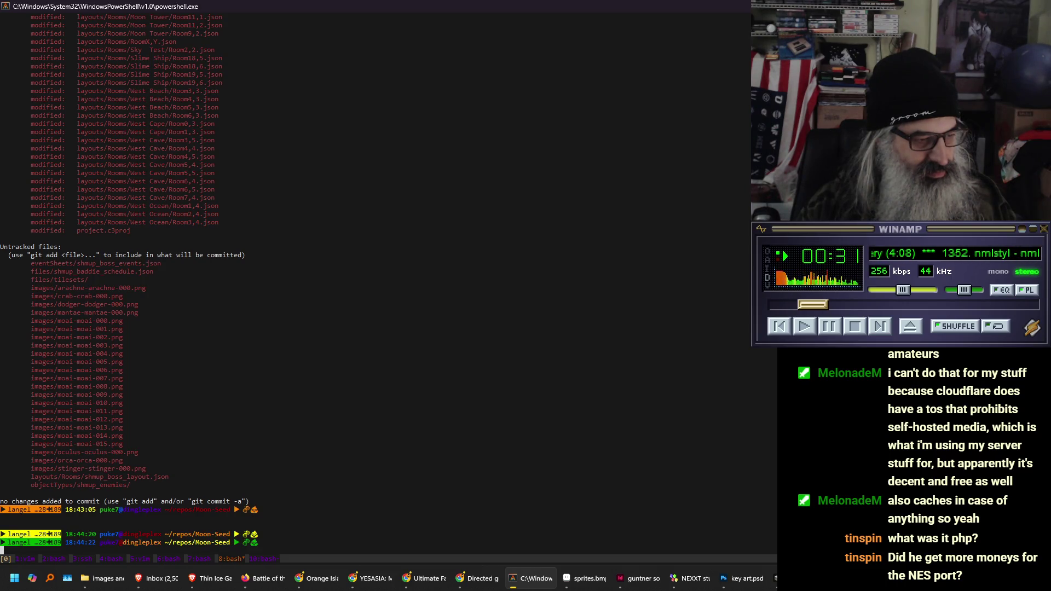
pyautogui.press('Return')
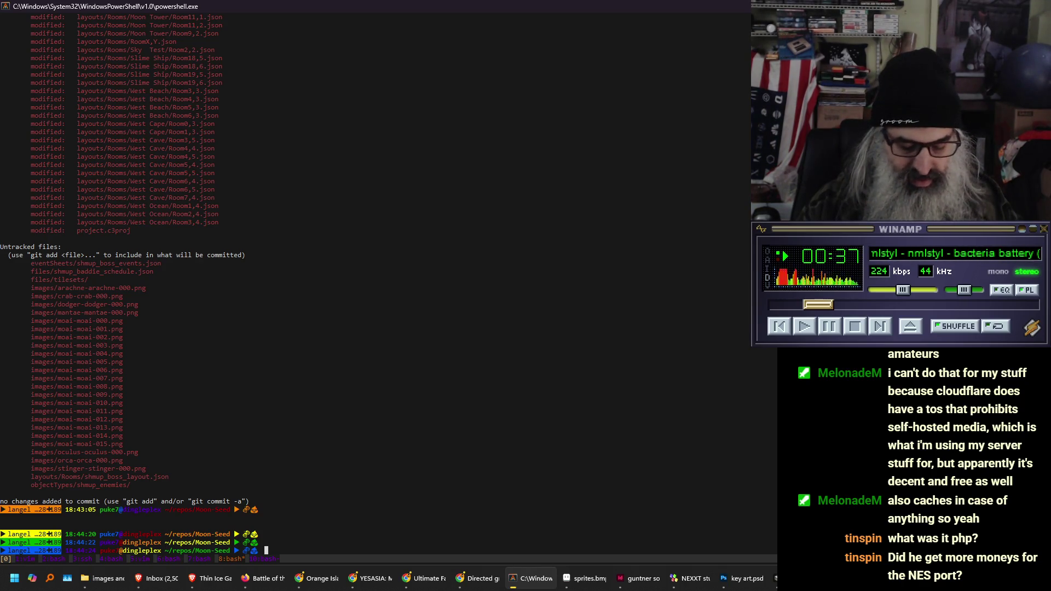
# - Run git reset --hard HEAD, then git status to confirm only untracked files remain
pyautogui.write('gi')
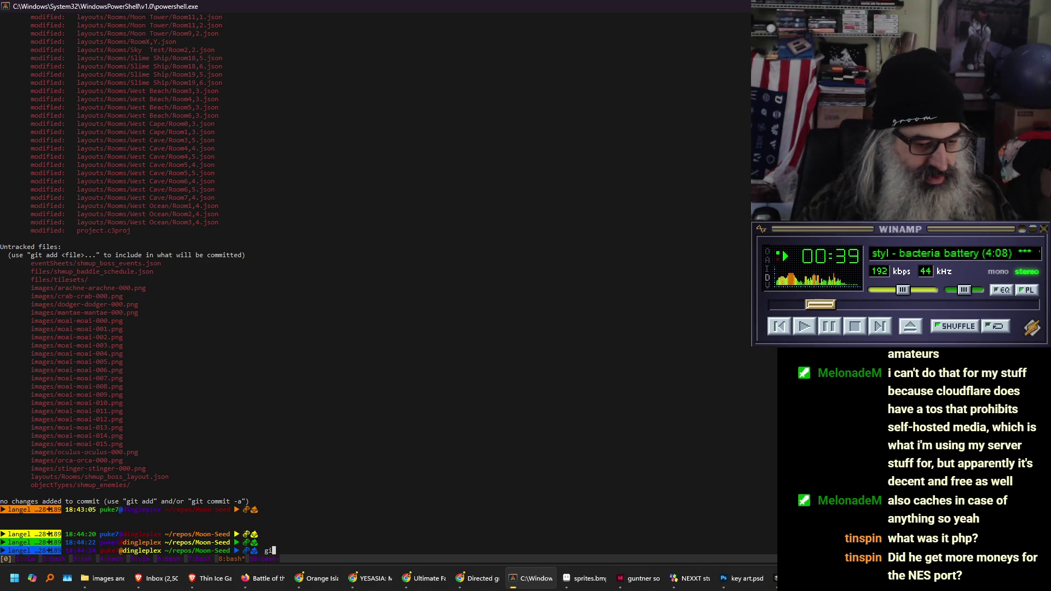
pyautogui.write('t ')
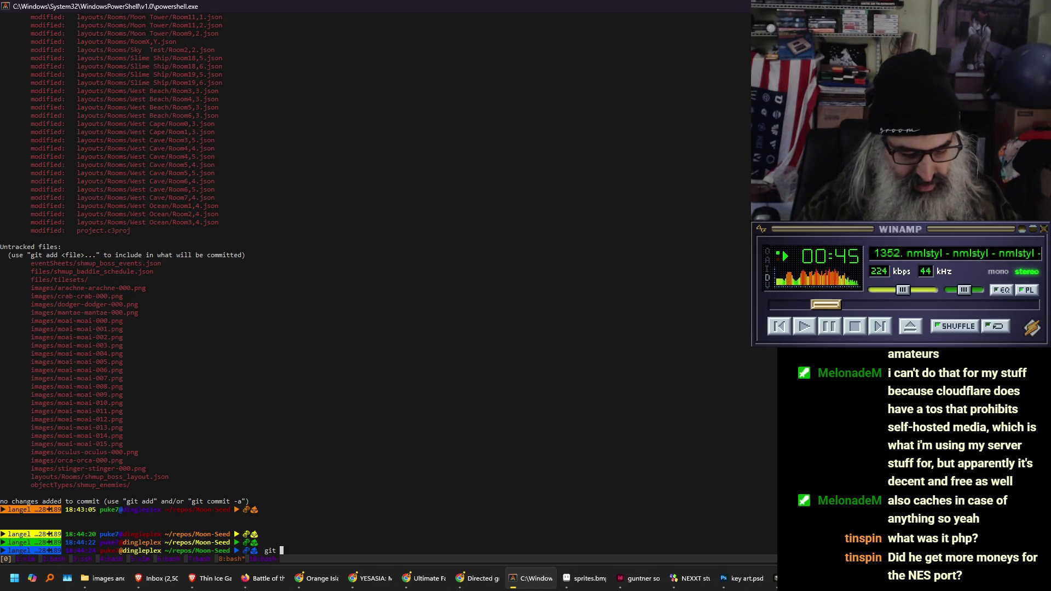
pyautogui.write('reset -')
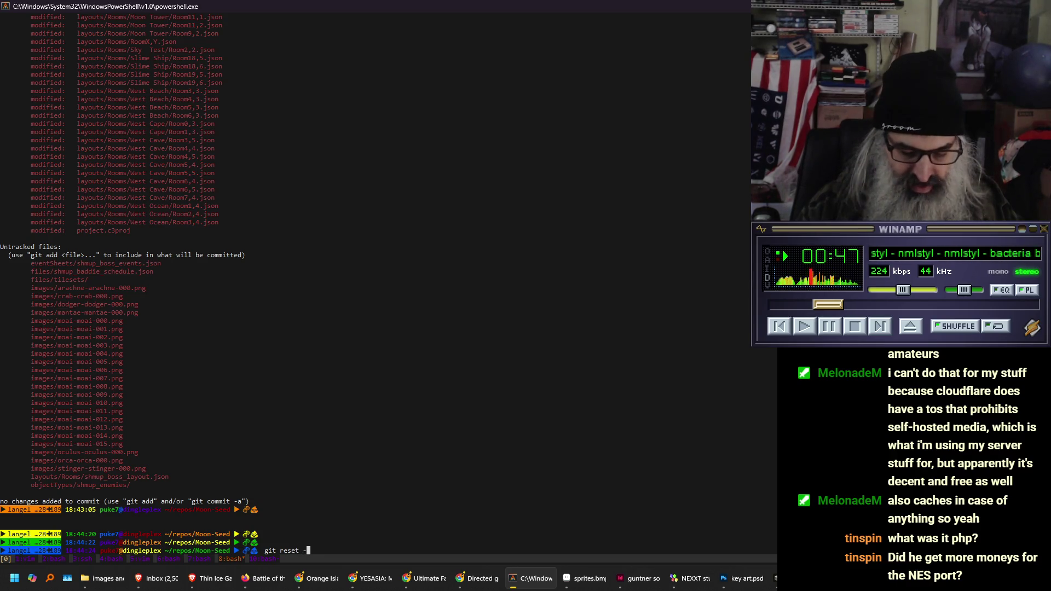
pyautogui.write('-hard HEAD')
pyautogui.press('Return')
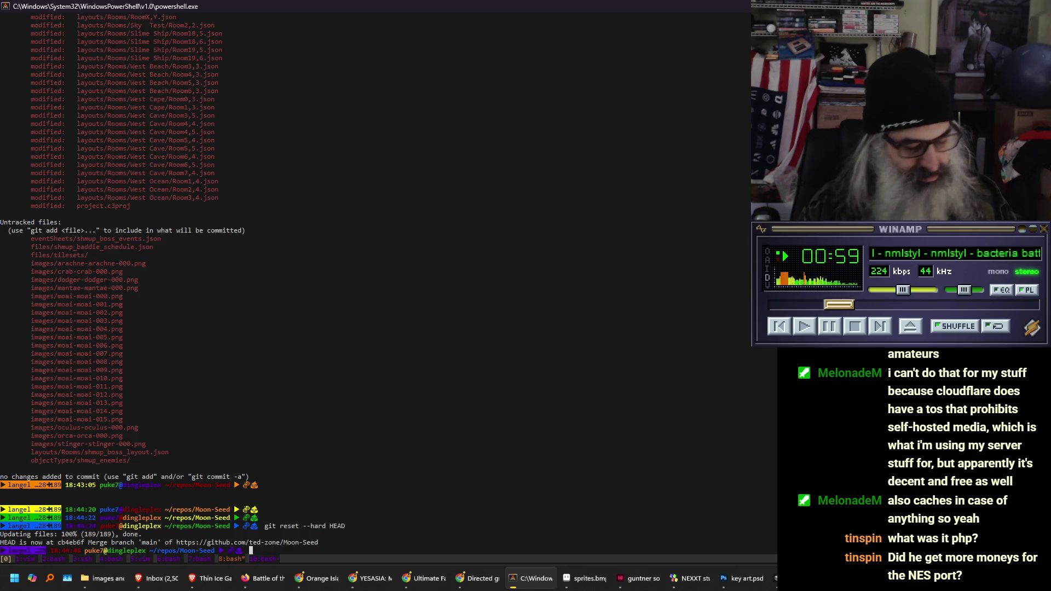
pyautogui.write('git status')
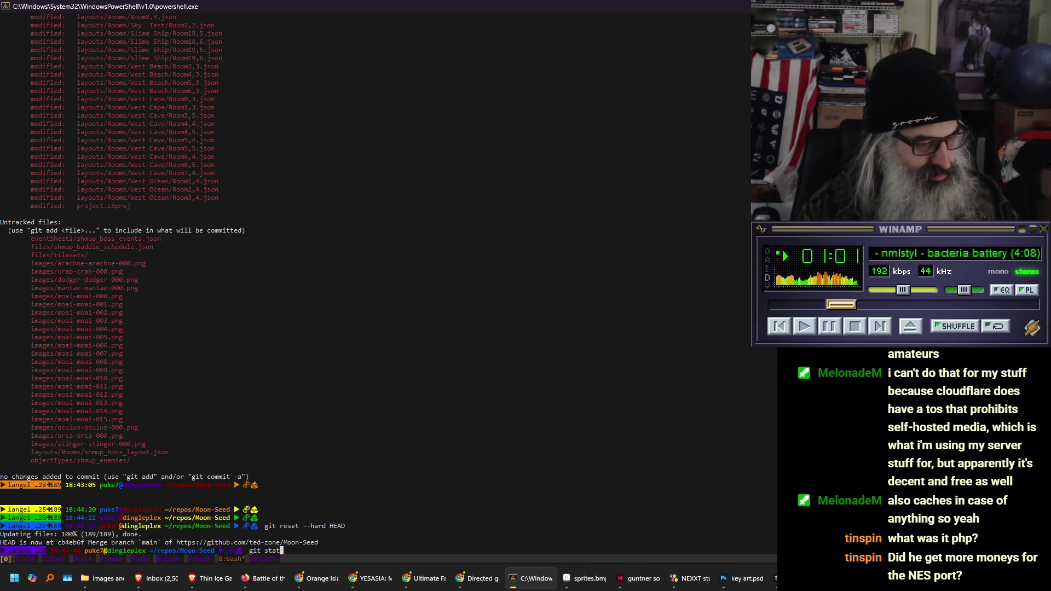
pyautogui.press('Return')
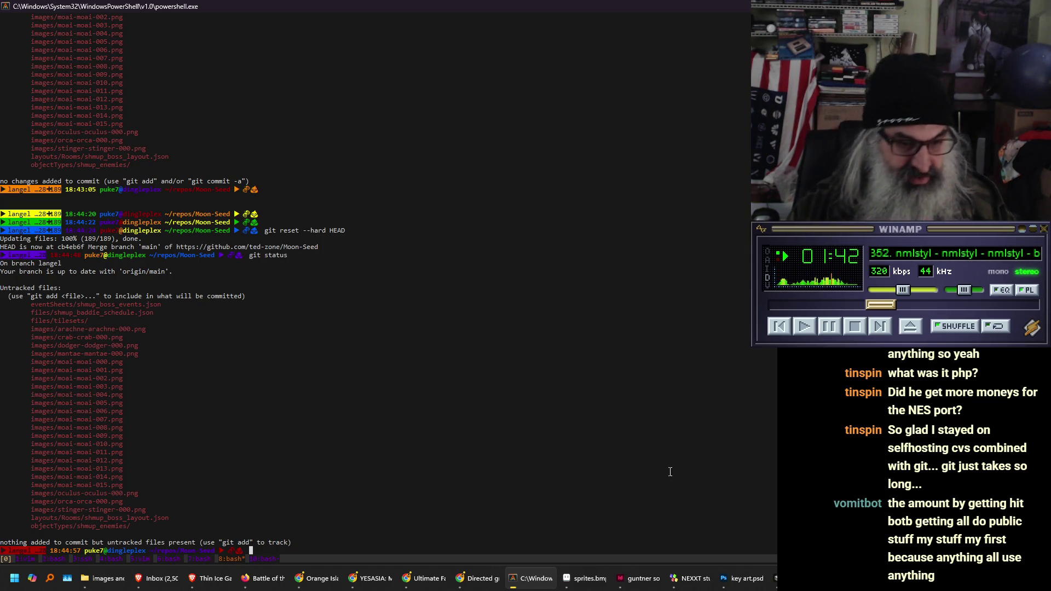
# - Bring up the File Explorer window and open the Moon-Seed repo's images folder
pyautogui.click(85, 581)
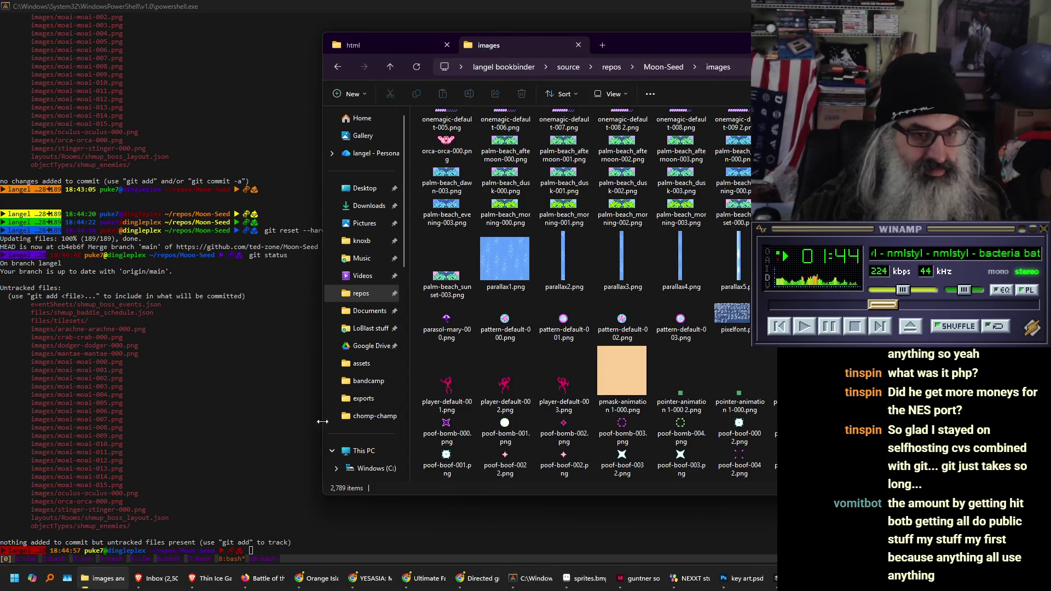
pyautogui.scroll(-10, 695, 333)
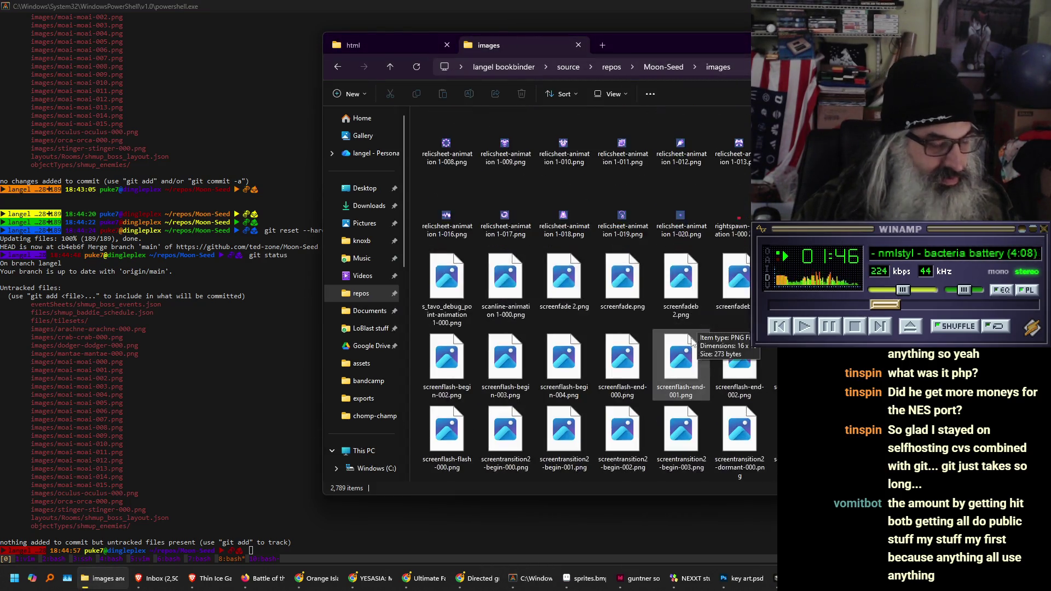
pyautogui.scroll(15, 687, 350)
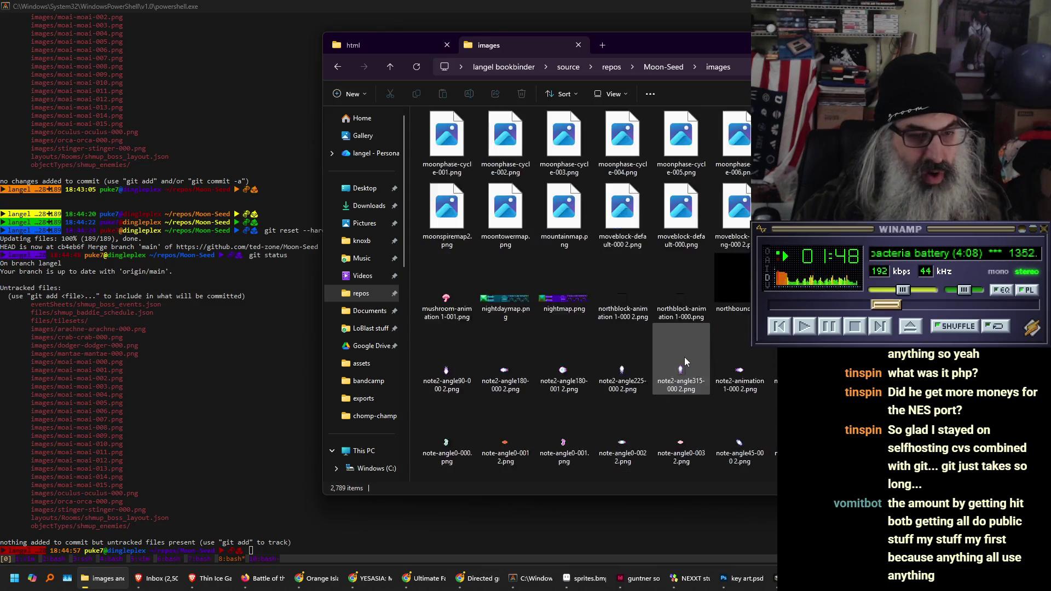
pyautogui.scroll(-5, 683, 362)
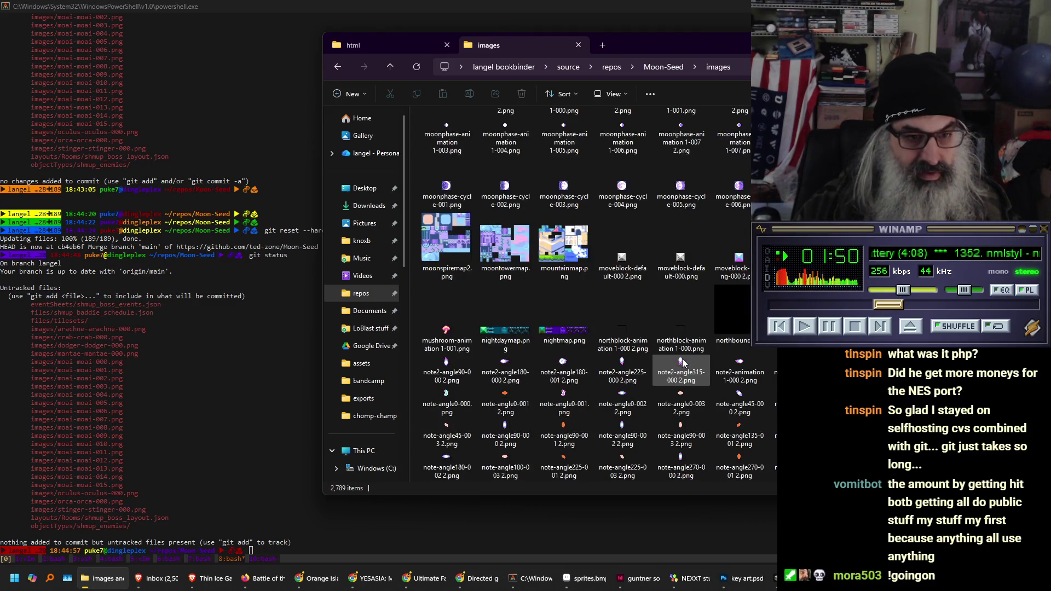
pyautogui.scroll(2, 615, 316)
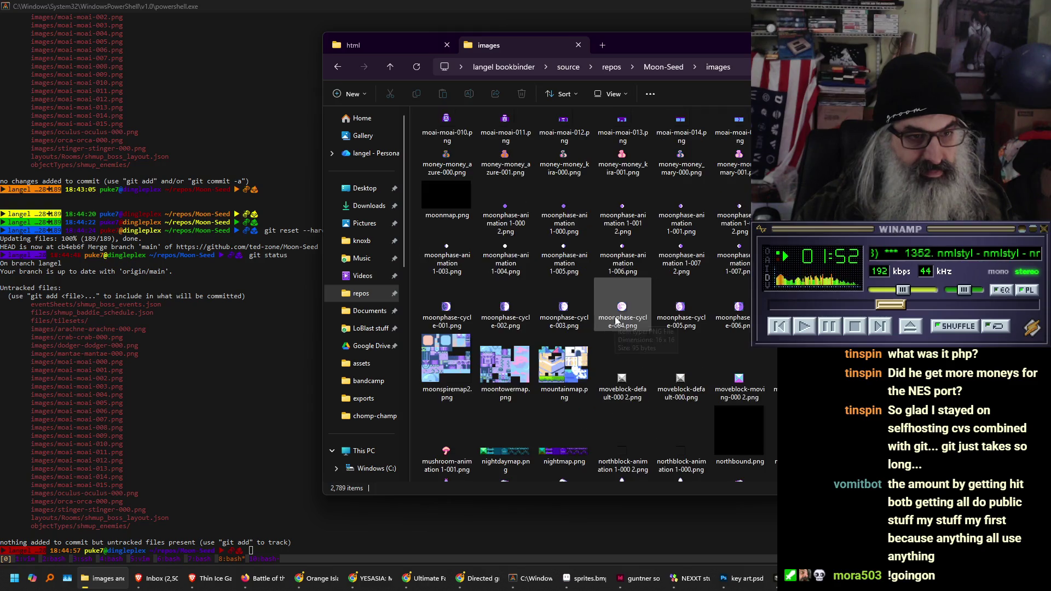
pyautogui.scroll(3, 612, 325)
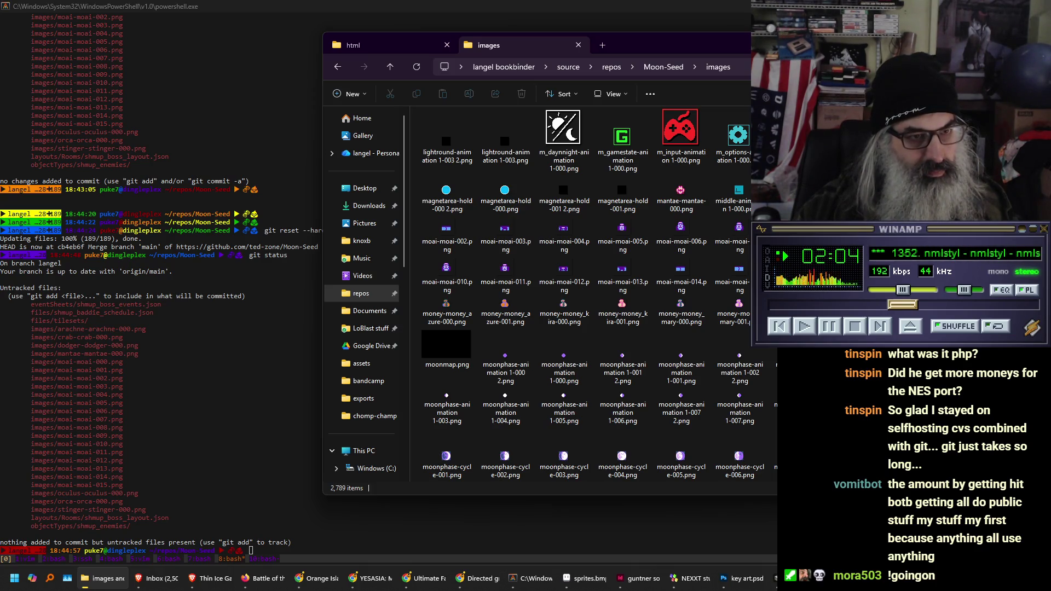
pyautogui.click(663, 67)
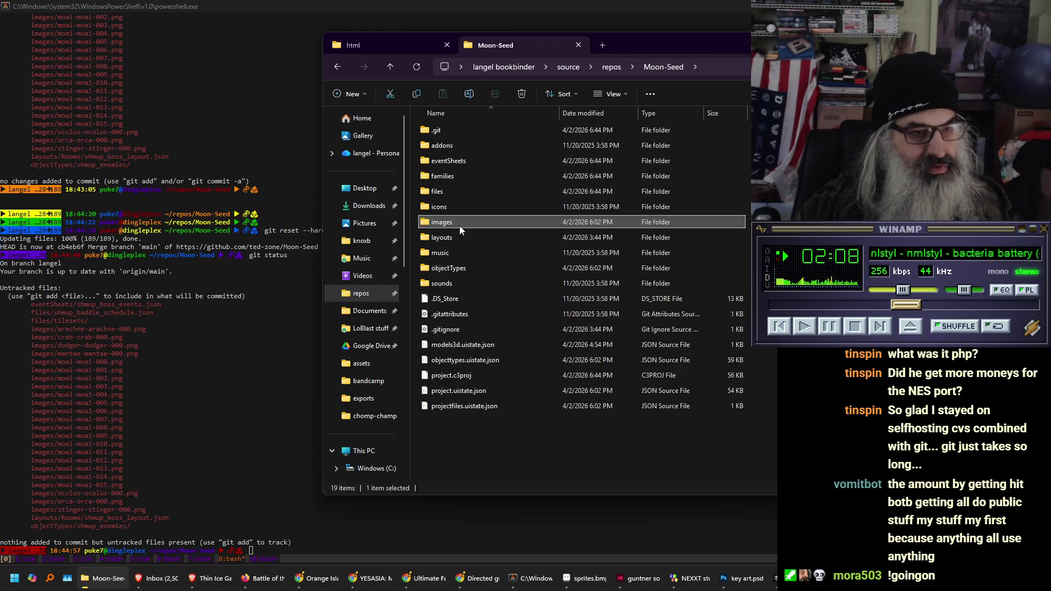
pyautogui.click(458, 221)
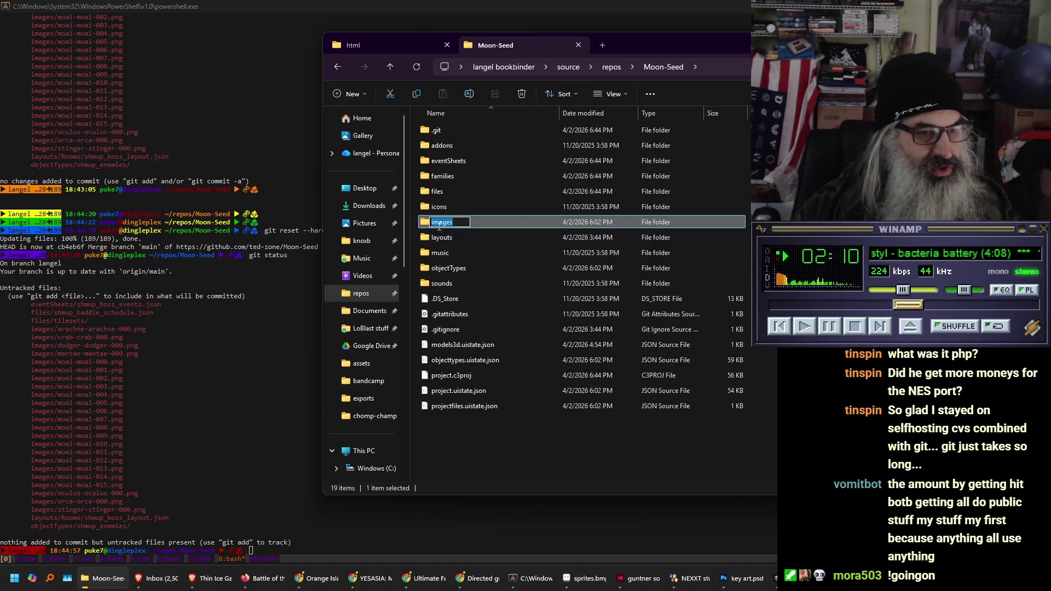
pyautogui.doubleClick(424, 222)
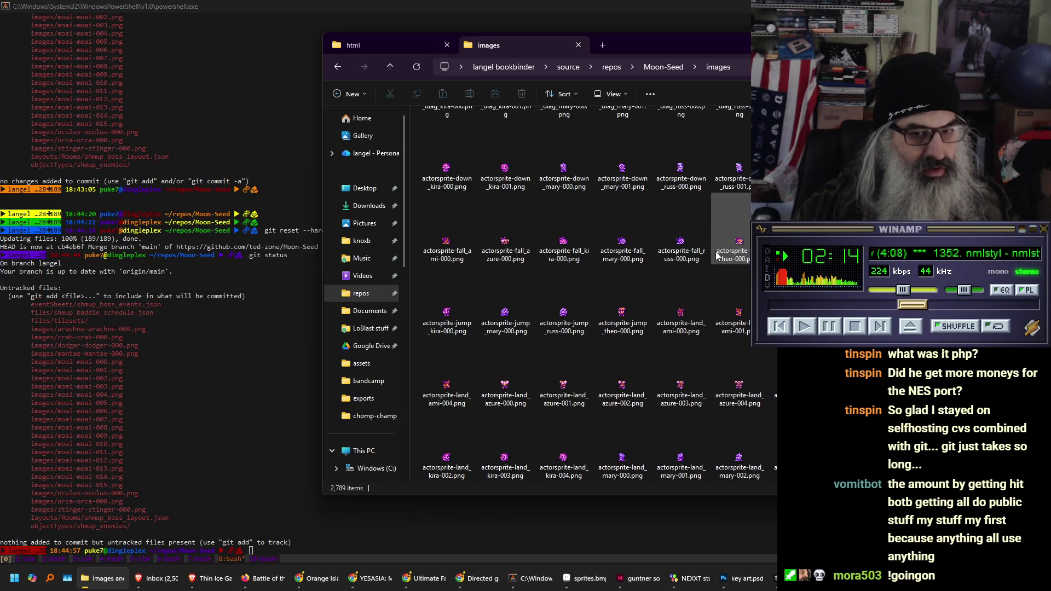
# - Scroll down through the images folder's sprite files
pyautogui.scroll(-15, 716, 256)
pyautogui.scroll(-15, 716, 267)
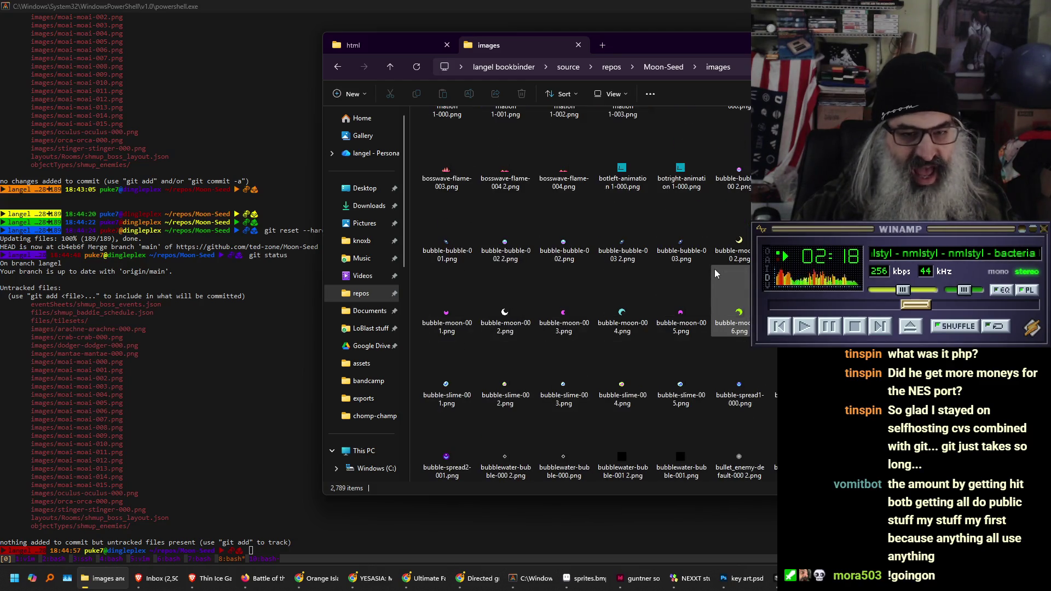
pyautogui.scroll(-15, 714, 270)
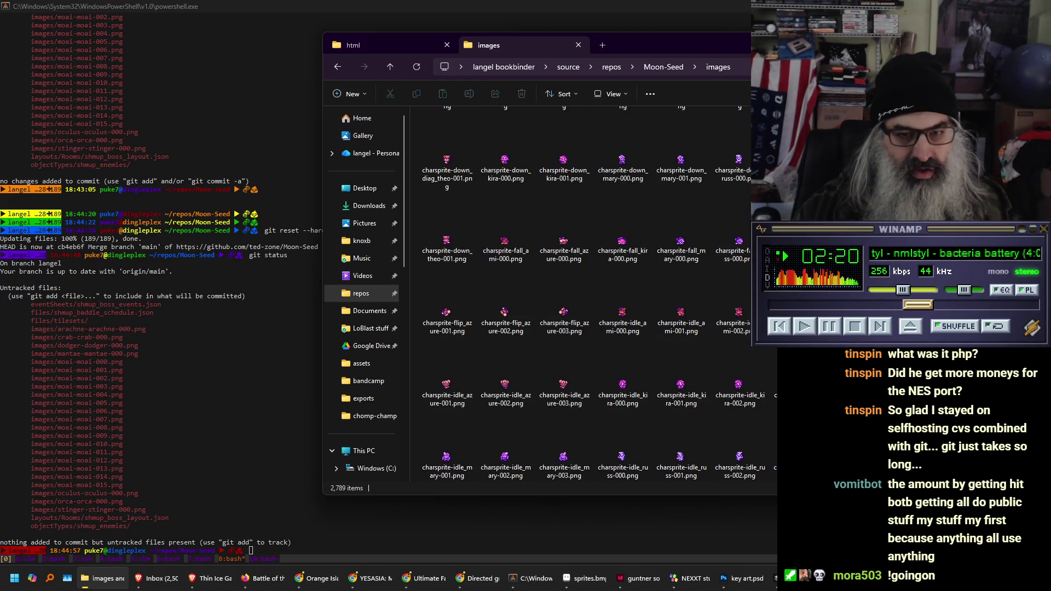
pyautogui.scroll(-15, 602, 296)
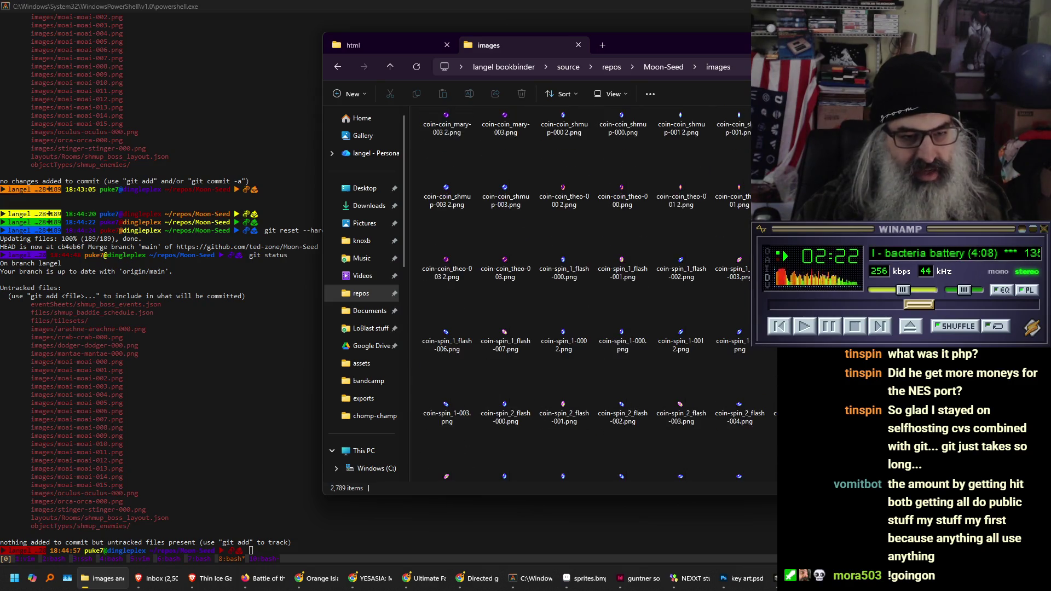
pyautogui.scroll(-15, 602, 295)
pyautogui.scroll(-15, 602, 295)
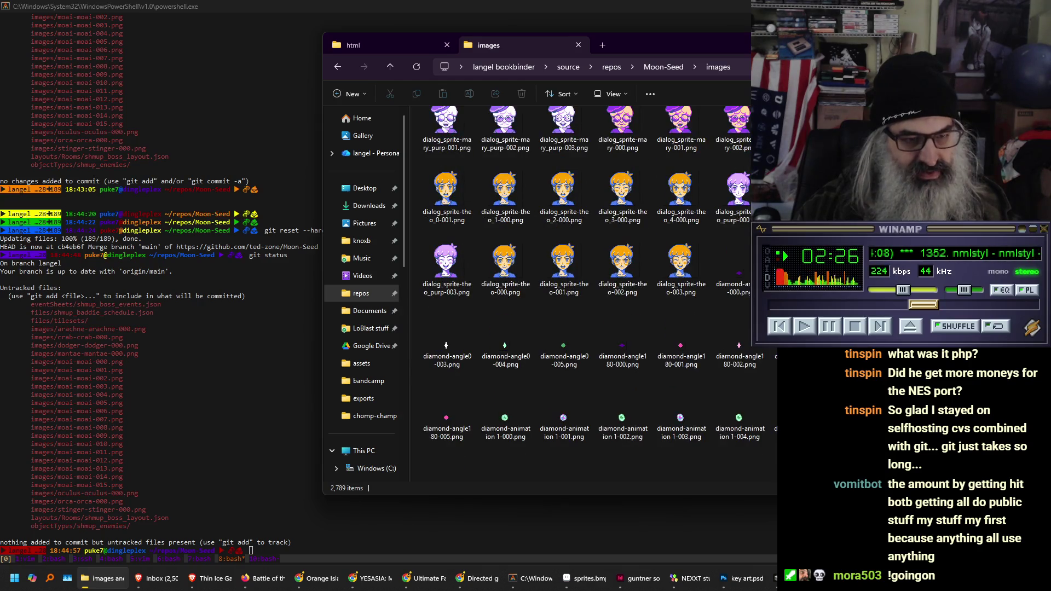
pyautogui.scroll(-3, 581, 295)
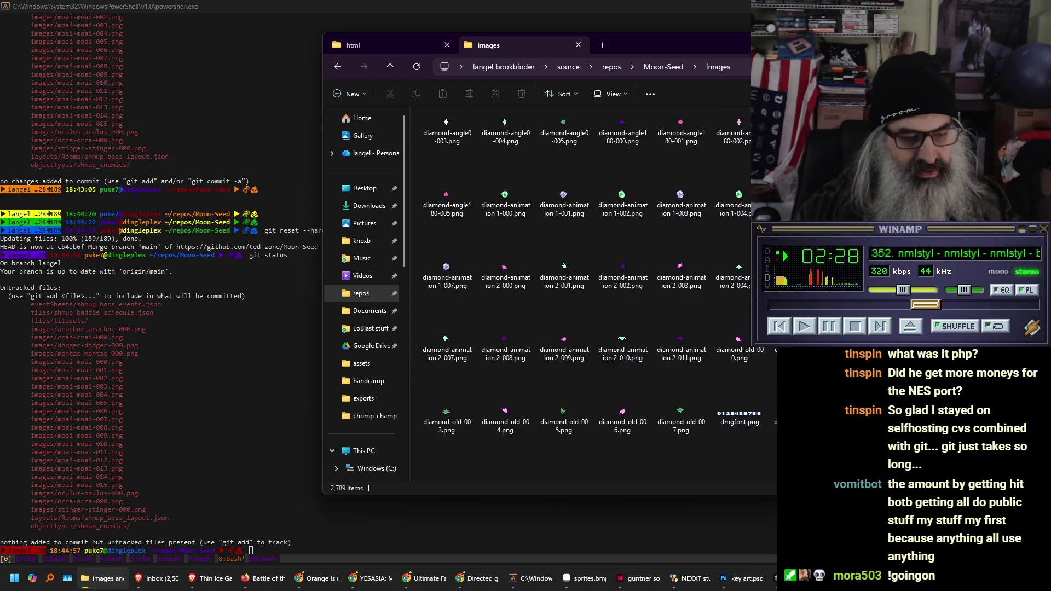
pyautogui.scroll(-3, 580, 295)
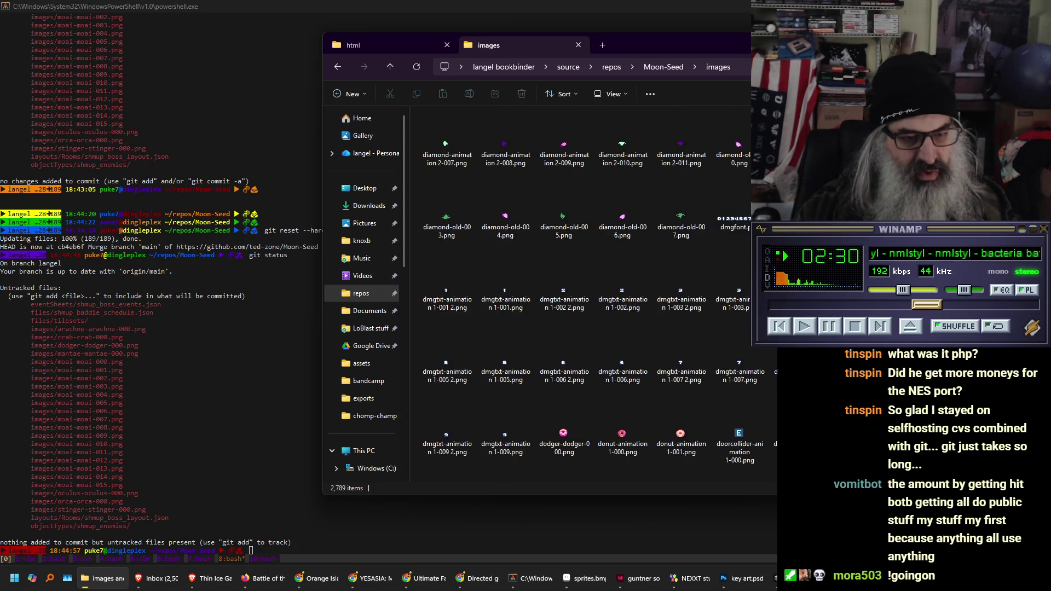
pyautogui.scroll(-2, 629, 332)
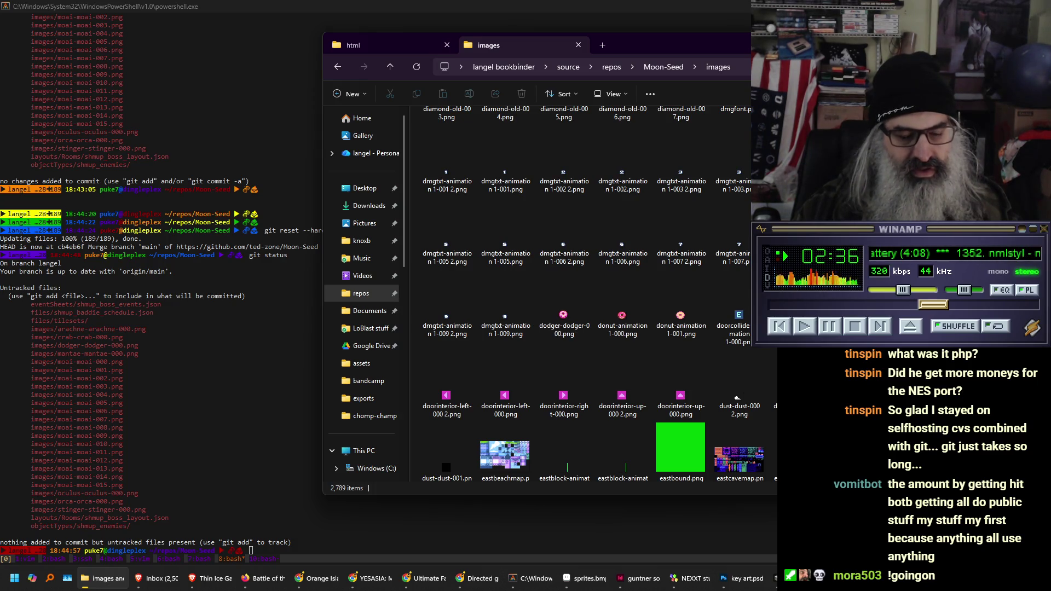
pyautogui.scroll(-5, 597, 295)
pyautogui.scroll(-10, 596, 295)
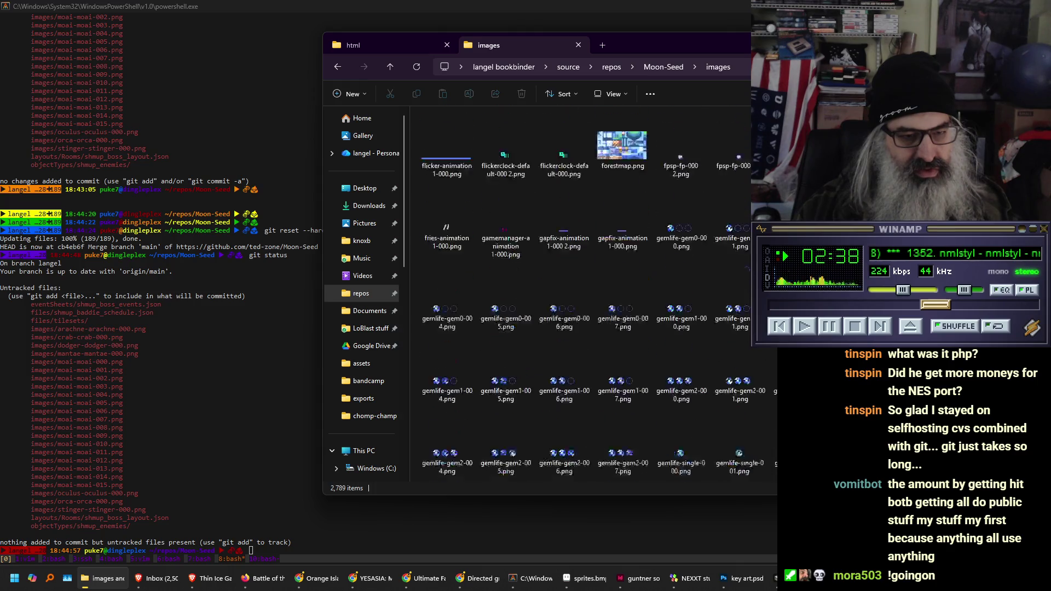
pyautogui.scroll(-10, 596, 296)
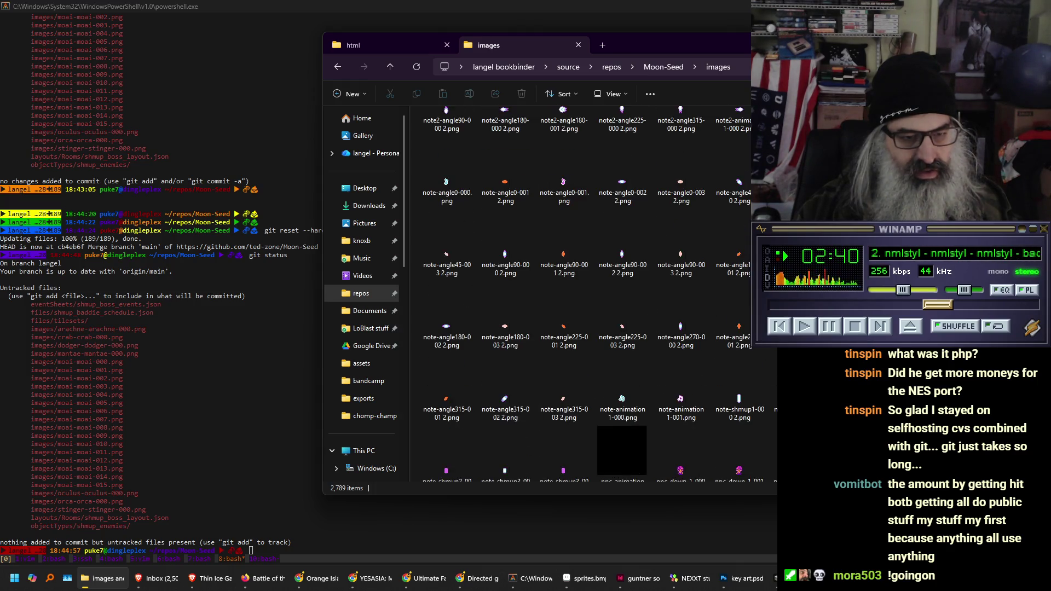
pyautogui.scroll(-5, 596, 295)
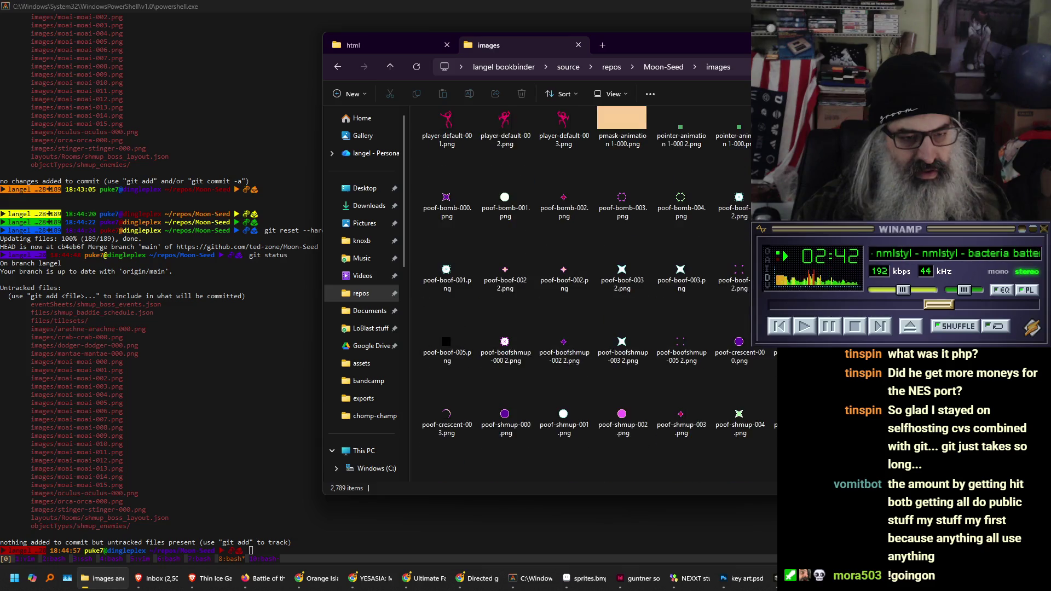
pyautogui.scroll(-10, 691, 226)
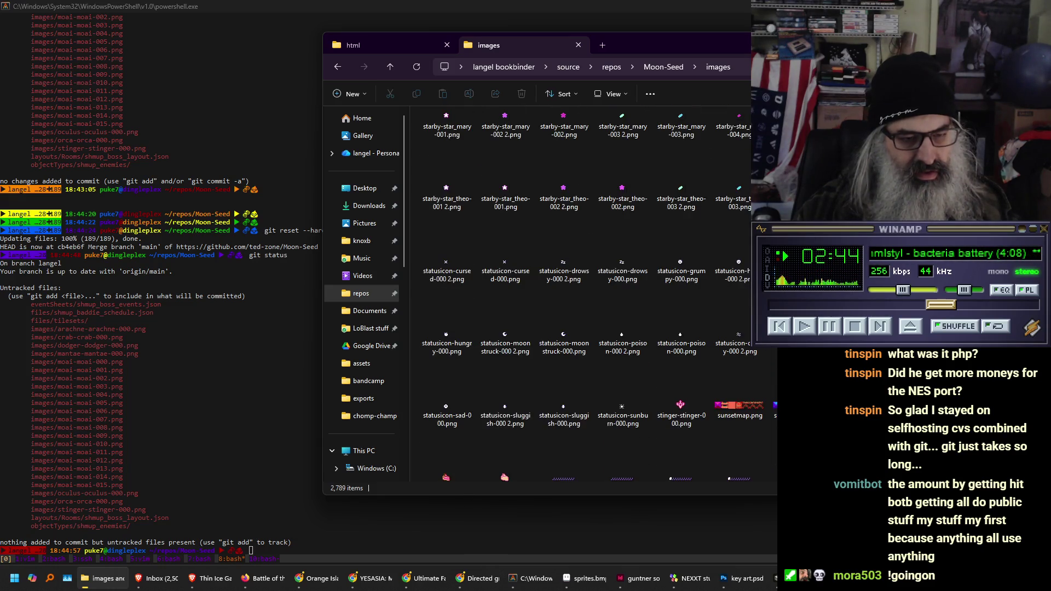
pyautogui.scroll(10, 679, 219)
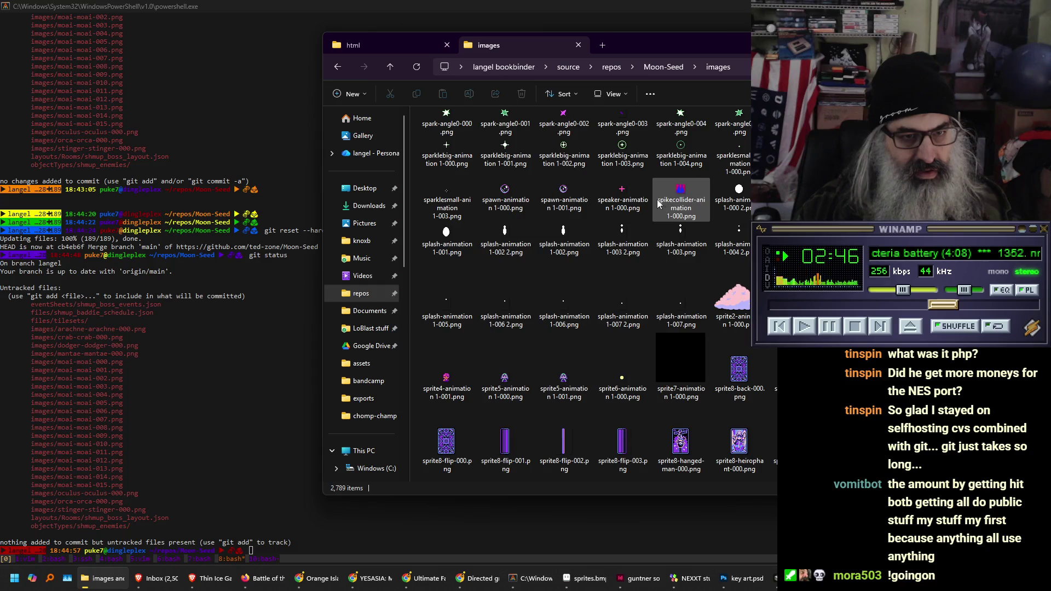
pyautogui.scroll(-2, 646, 203)
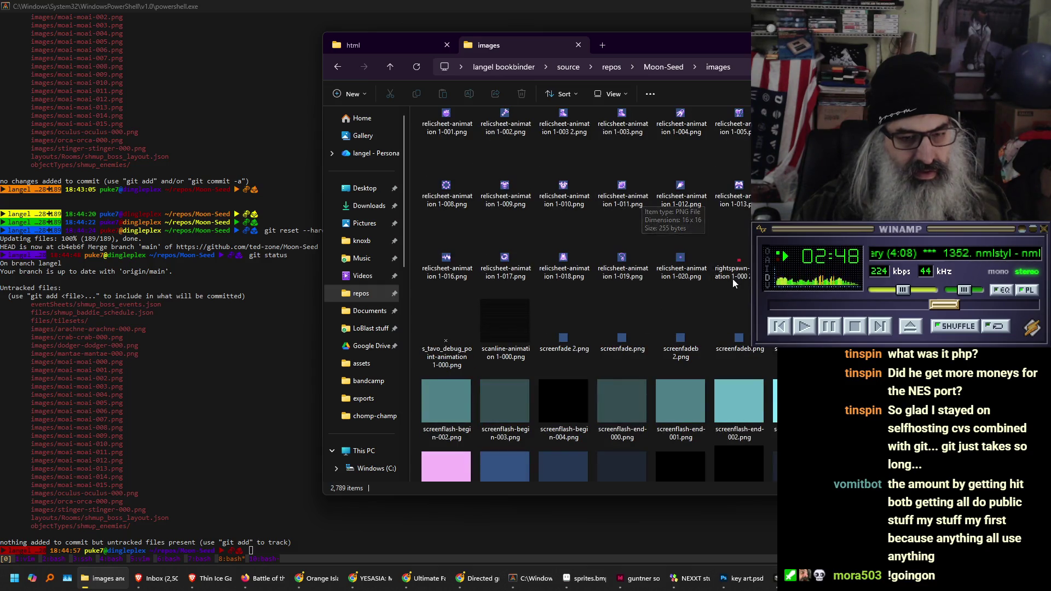
pyautogui.scroll(-5, 725, 276)
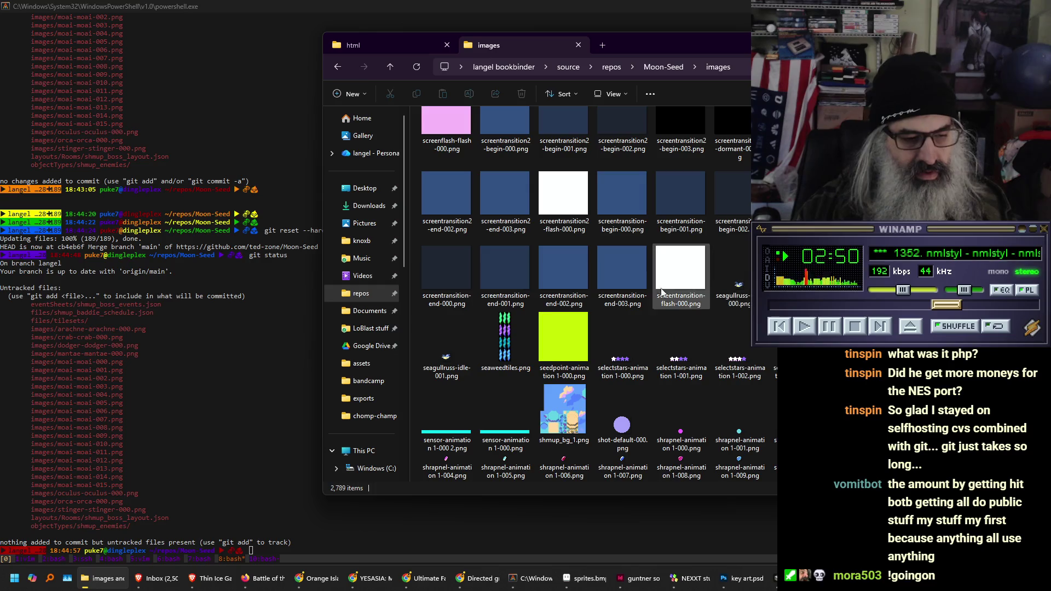
# - Return to the Construct editor, then switch back to the images folder window
pyautogui.click(298, 581)
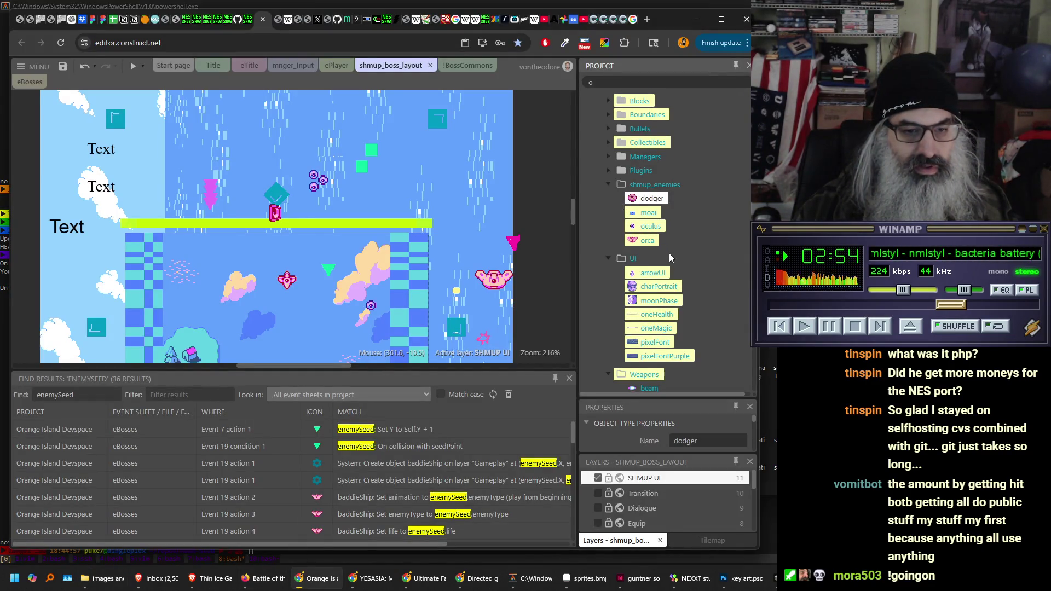
pyautogui.scroll(-5, 668, 255)
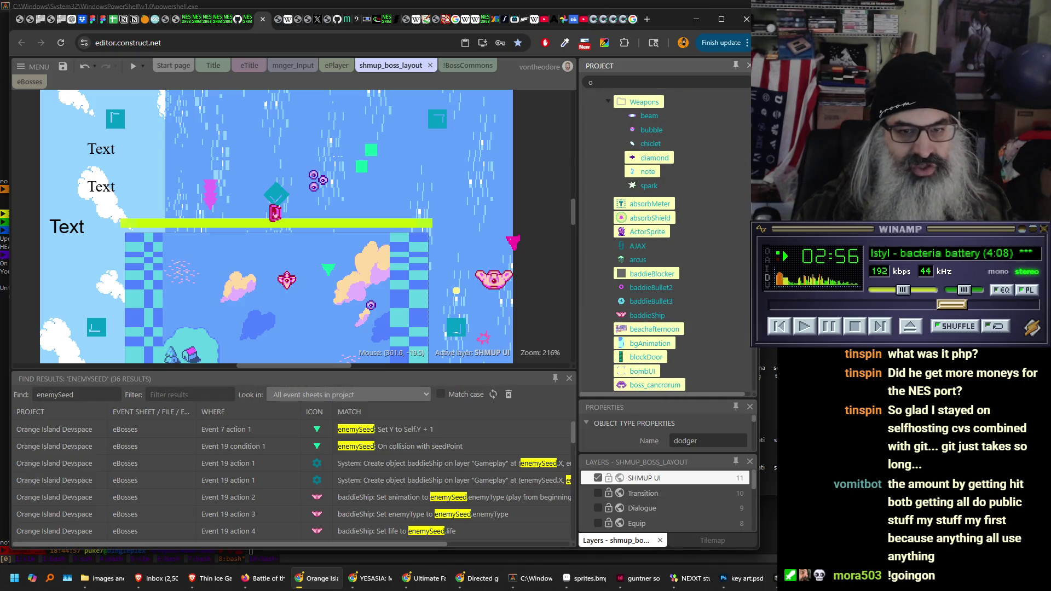
pyautogui.hotkey('alt', 'Tab')
# - Move the Explorer window left to show more columns and scroll to the baddieship sprite files
pyautogui.scroll(10, 591, 295)
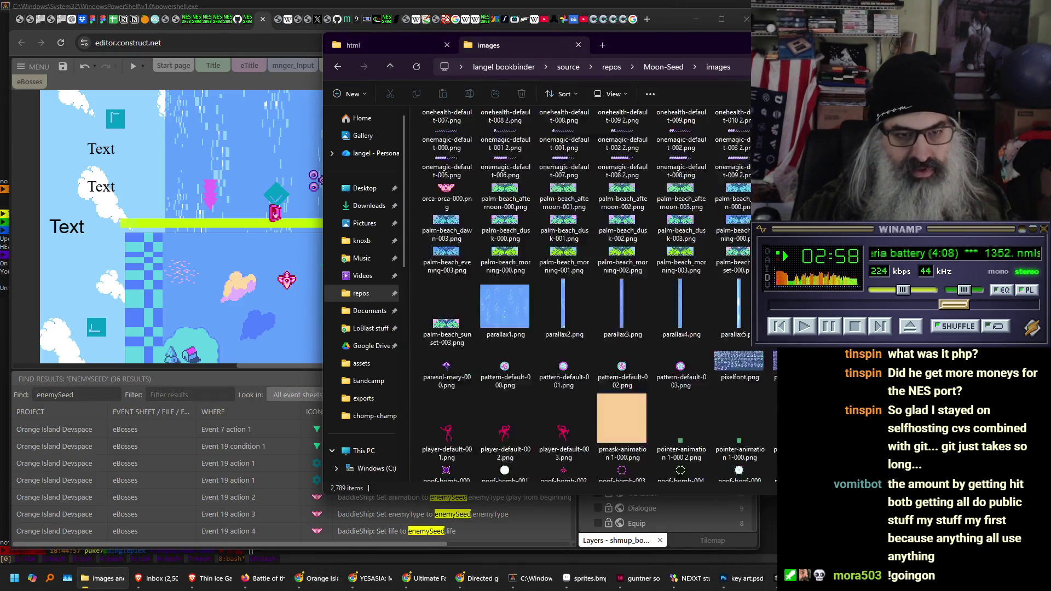
pyautogui.scroll(10, 591, 296)
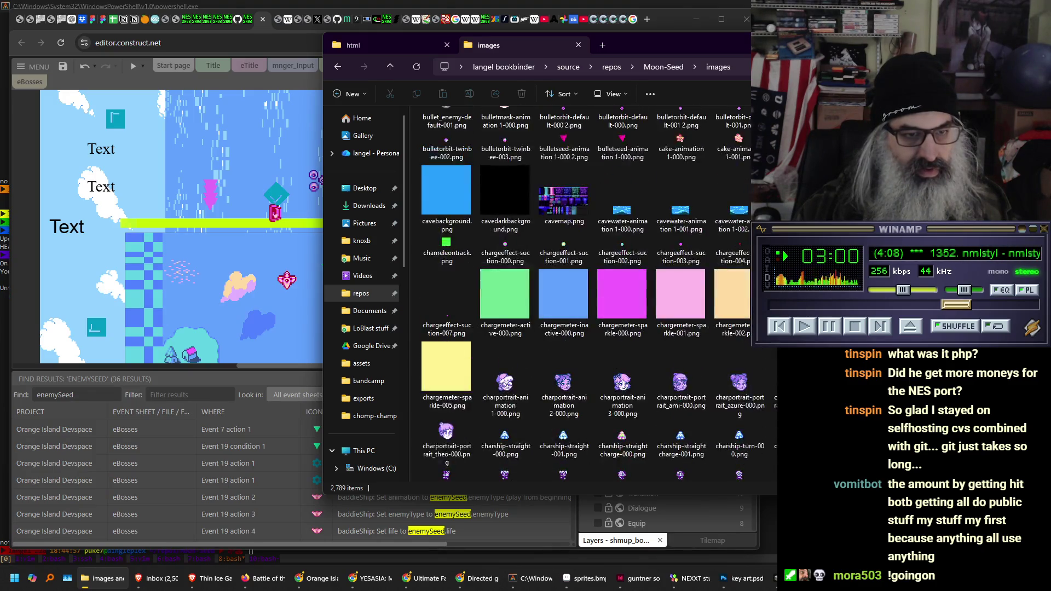
pyautogui.scroll(5, 591, 295)
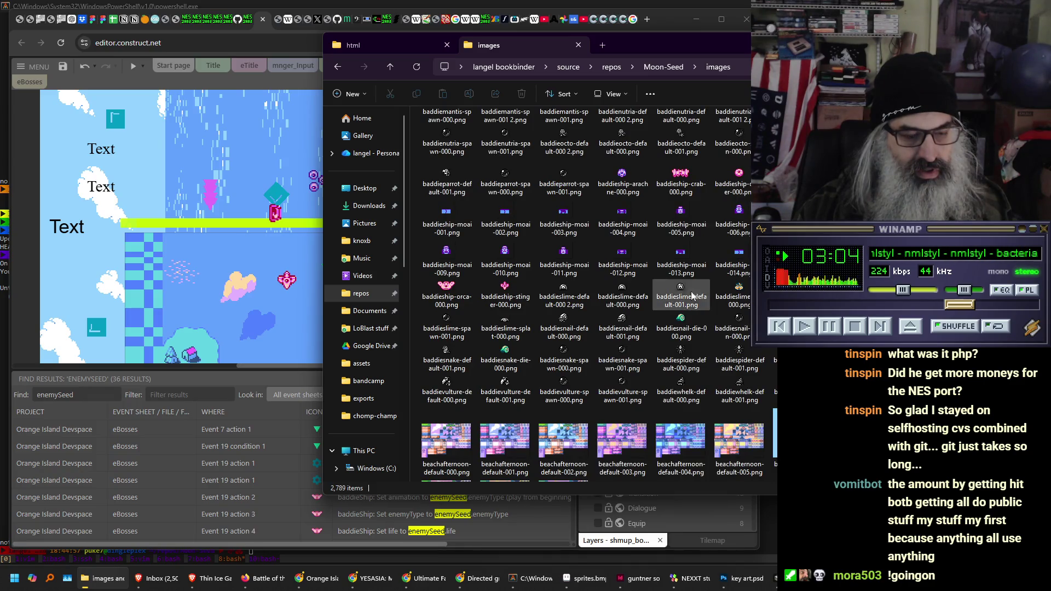
pyautogui.scroll(5, 591, 290)
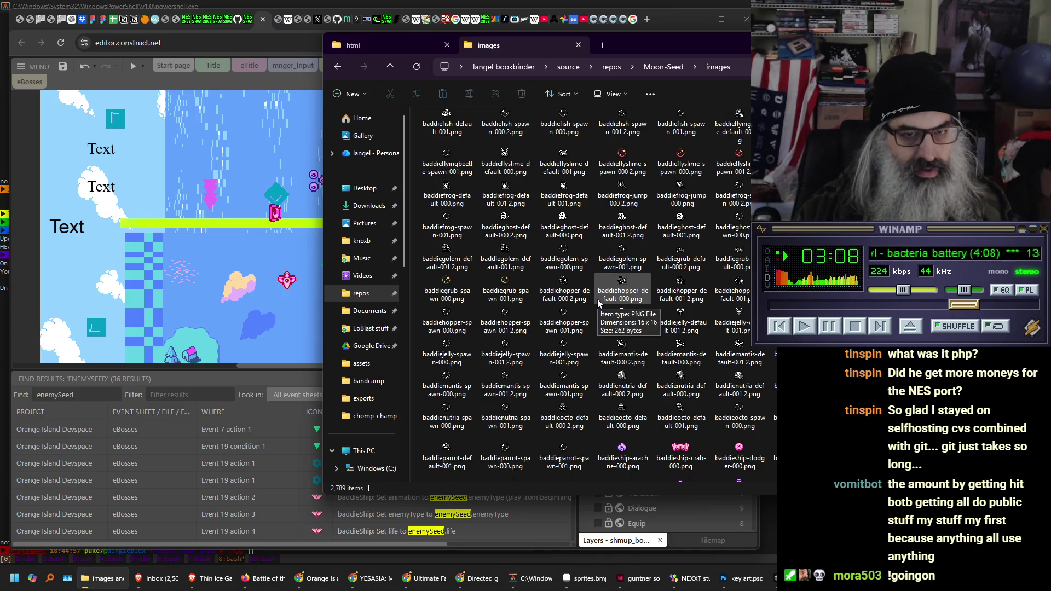
pyautogui.scroll(5, 597, 301)
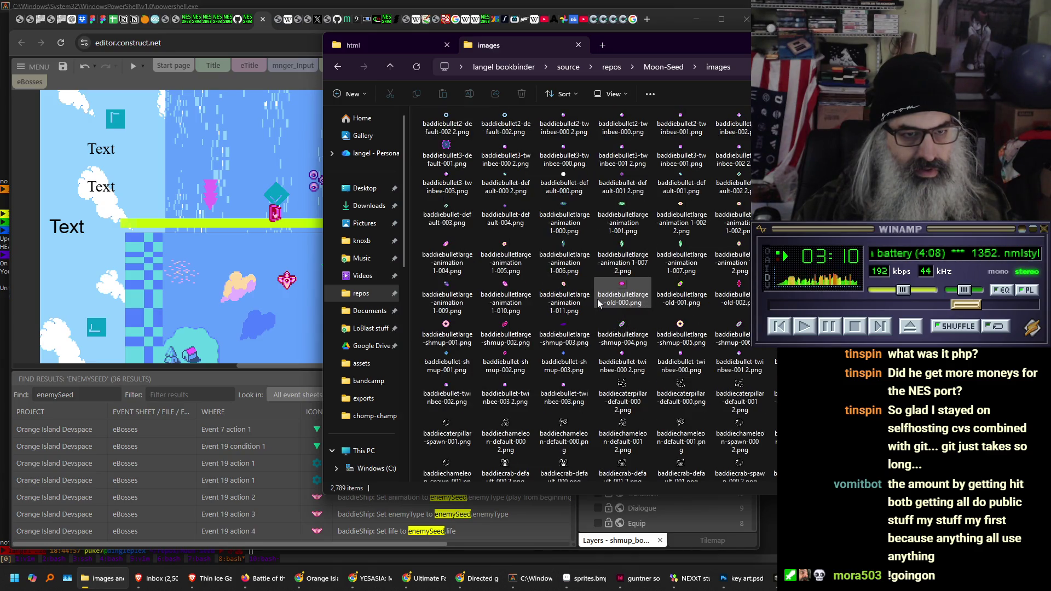
pyautogui.moveTo(783, 43); pyautogui.dragTo(692, 56)
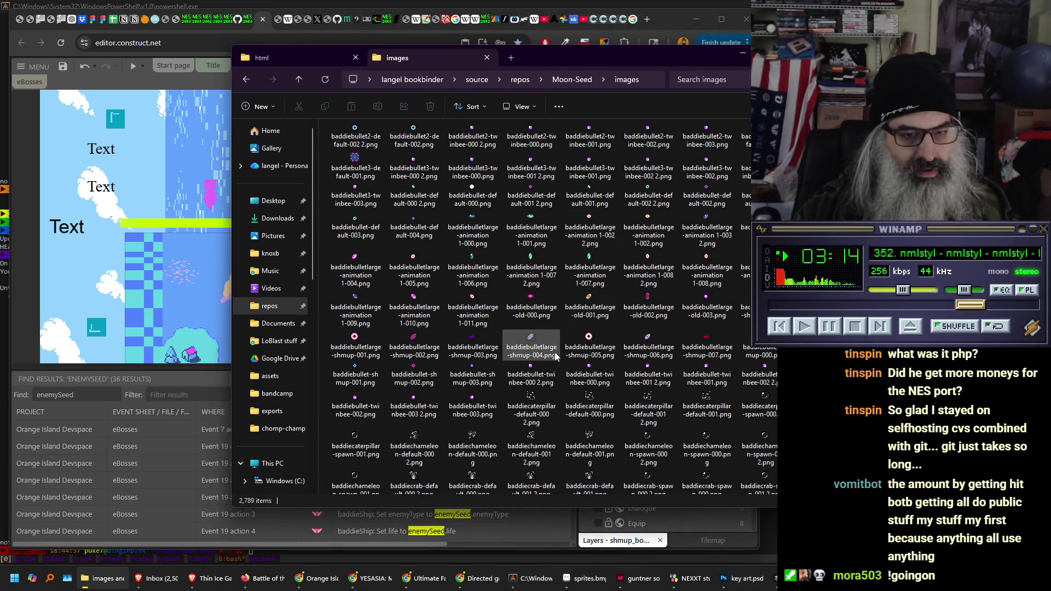
pyautogui.scroll(-3, 554, 356)
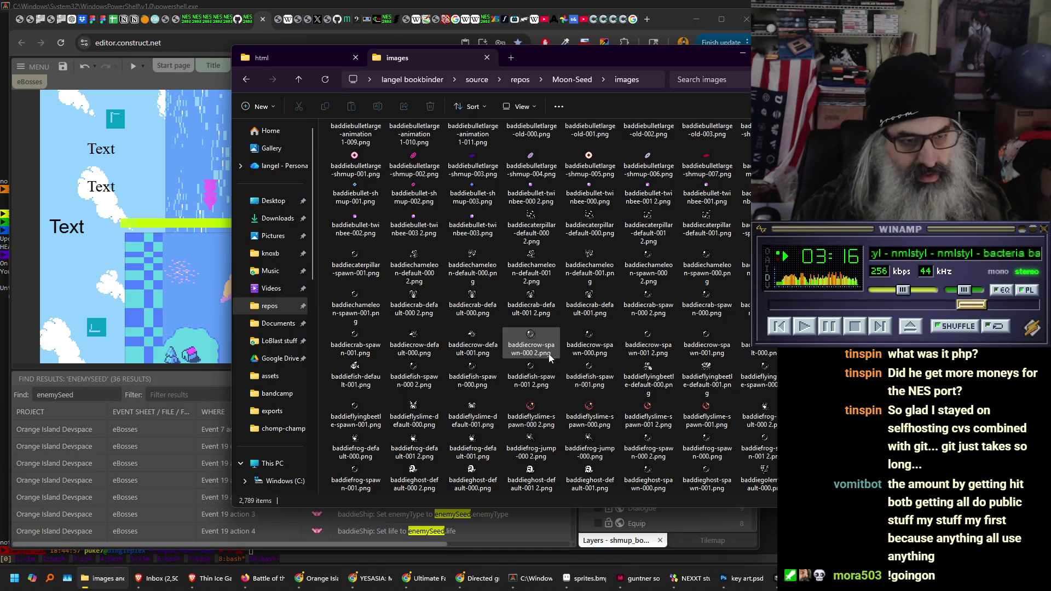
pyautogui.scroll(-3, 542, 377)
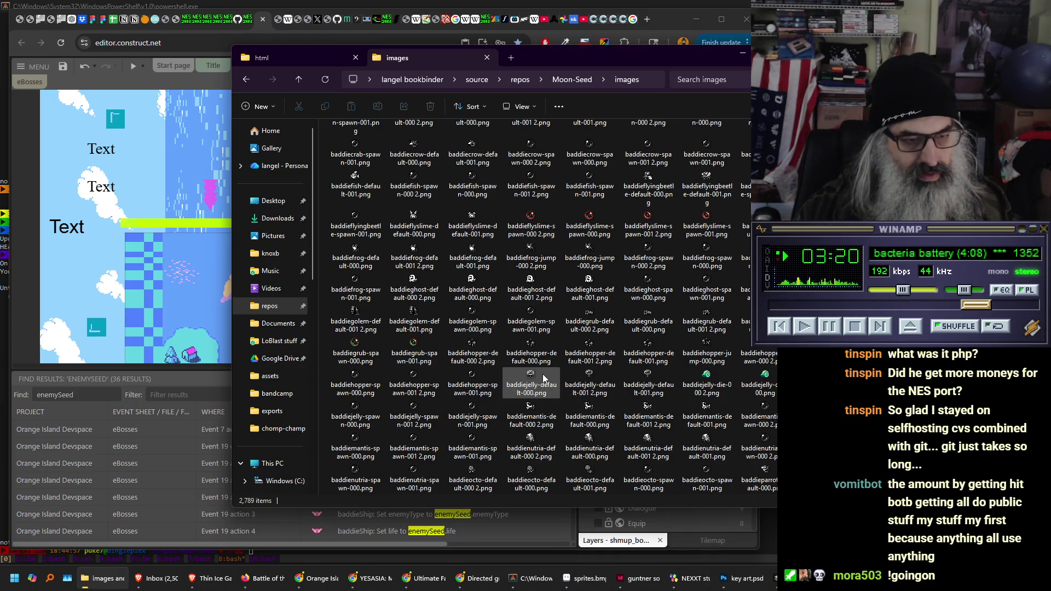
pyautogui.scroll(-3, 543, 376)
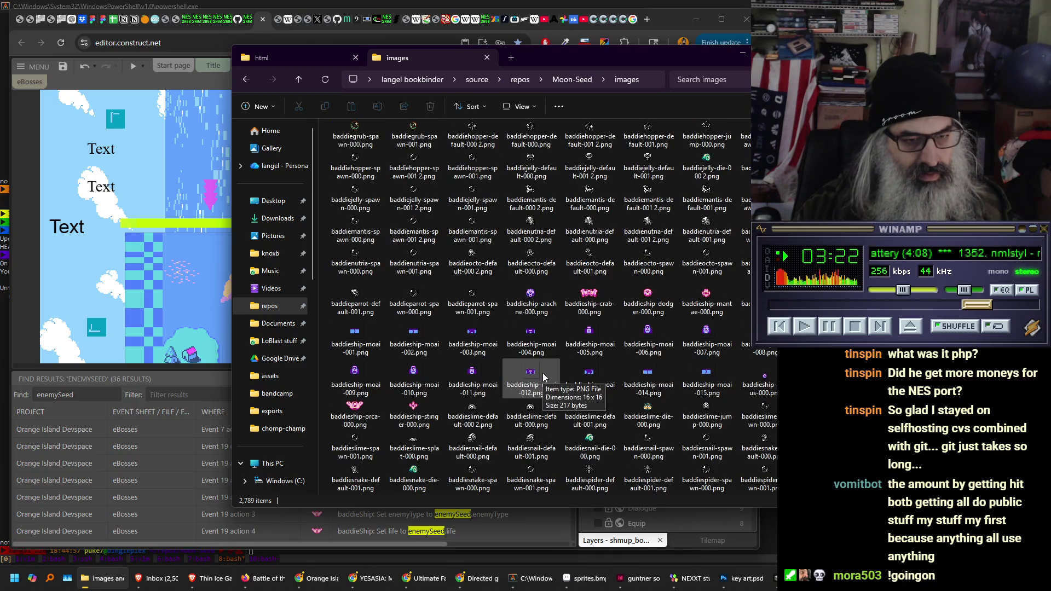
pyautogui.scroll(-2, 543, 374)
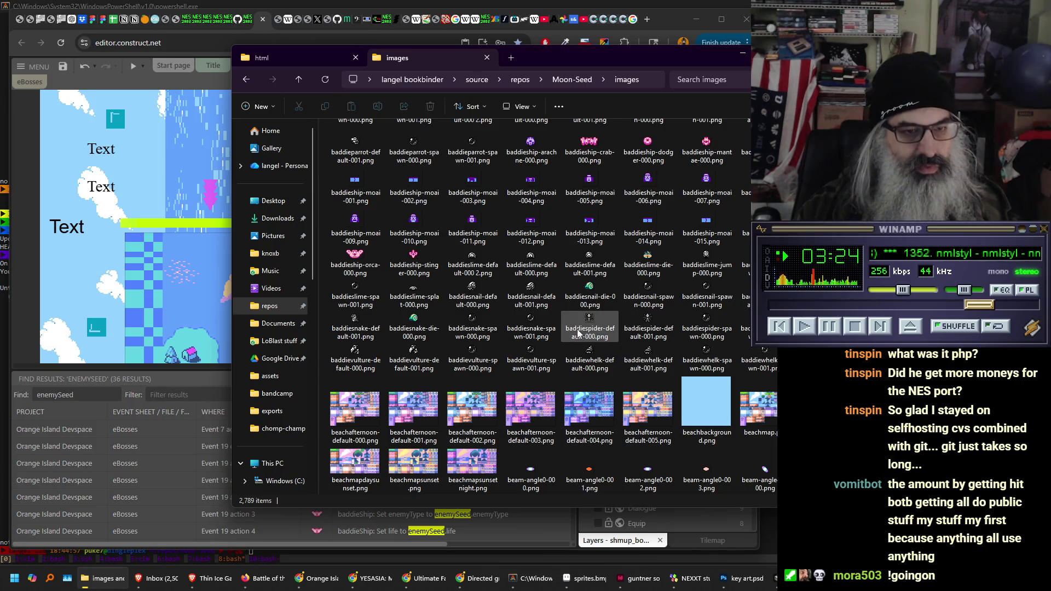
pyautogui.scroll(1, 579, 333)
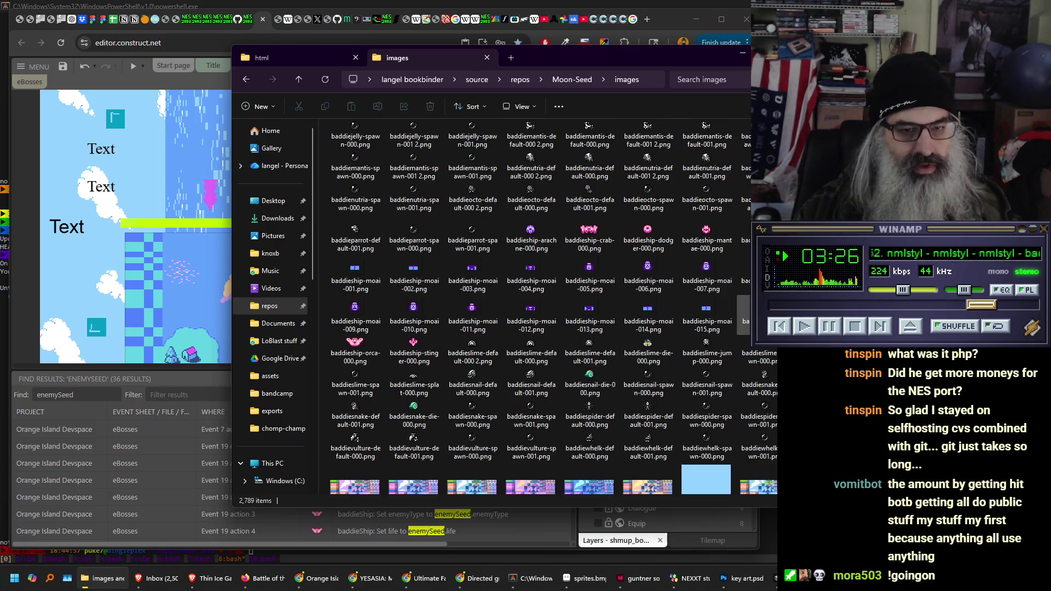
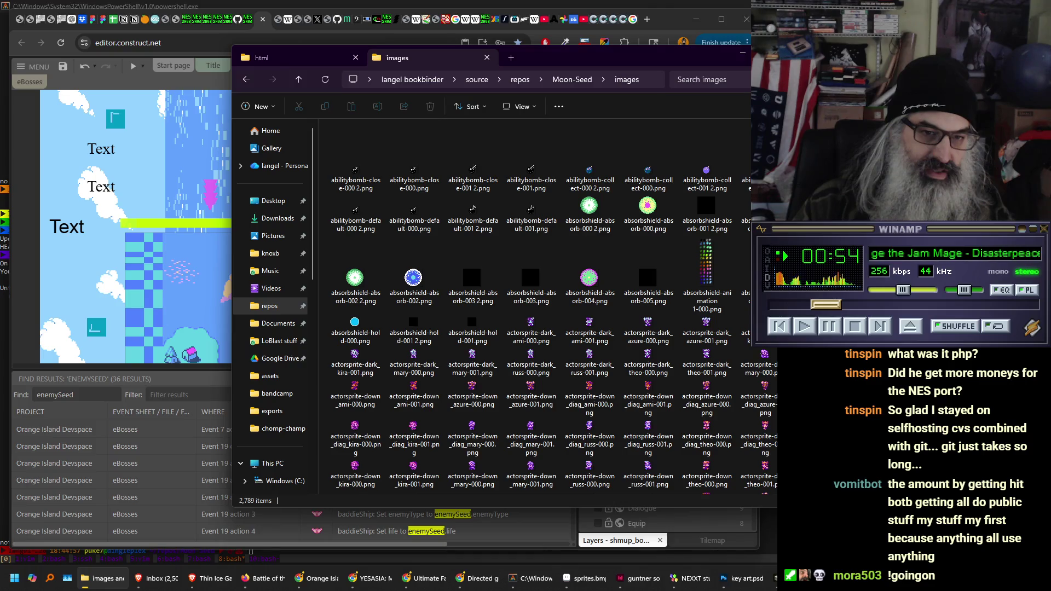
# - Scroll the Moon-Seed images folder down to the enemyseed sprites, then switch to the PowerShell window
pyautogui.scroll(-15, 553, 306)
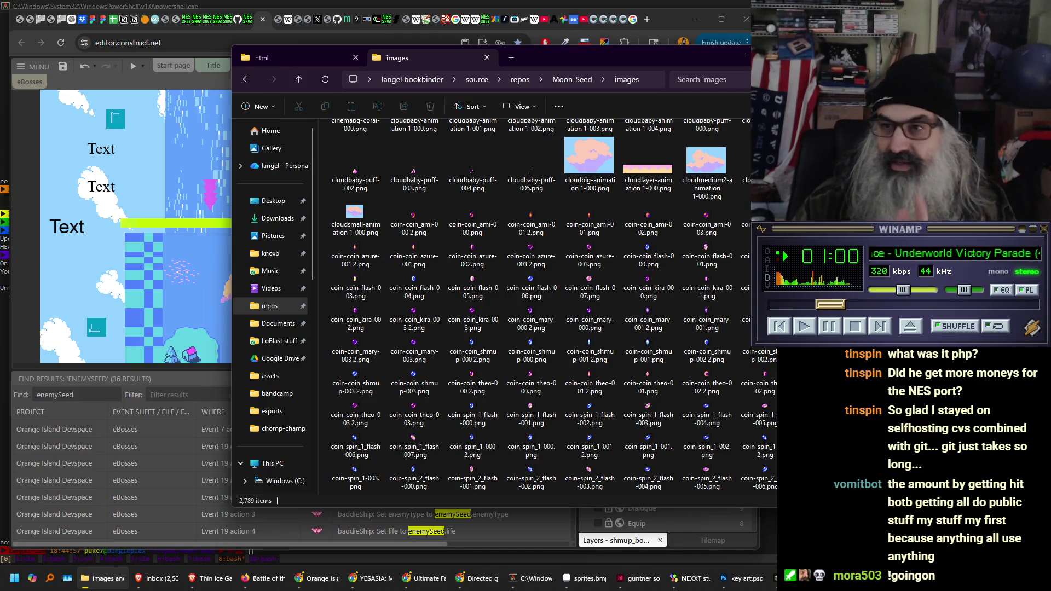
pyautogui.scroll(-3, 547, 307)
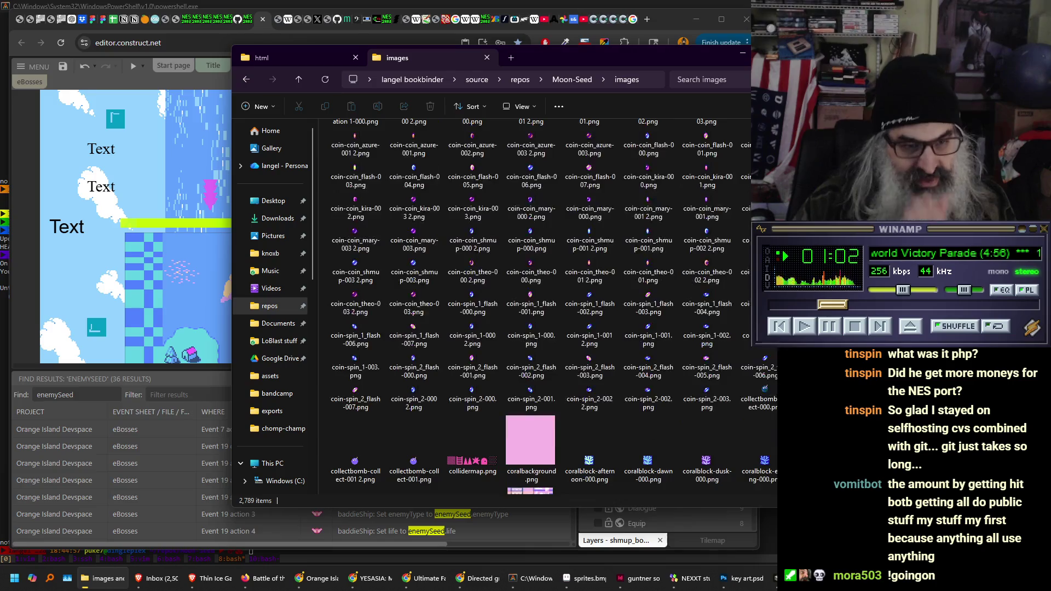
pyautogui.scroll(-6, 547, 306)
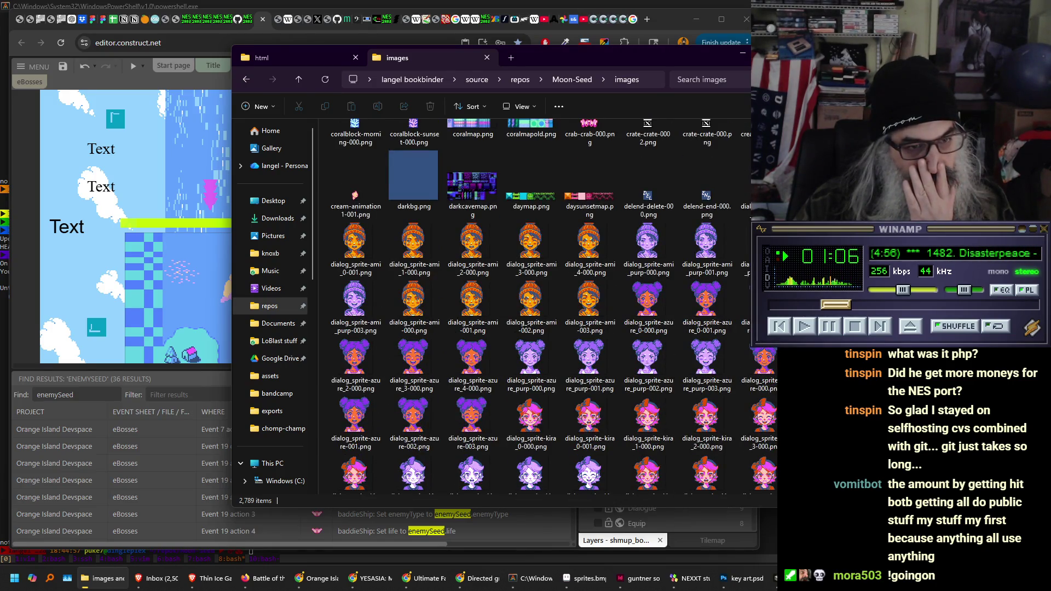
pyautogui.scroll(-1, 554, 307)
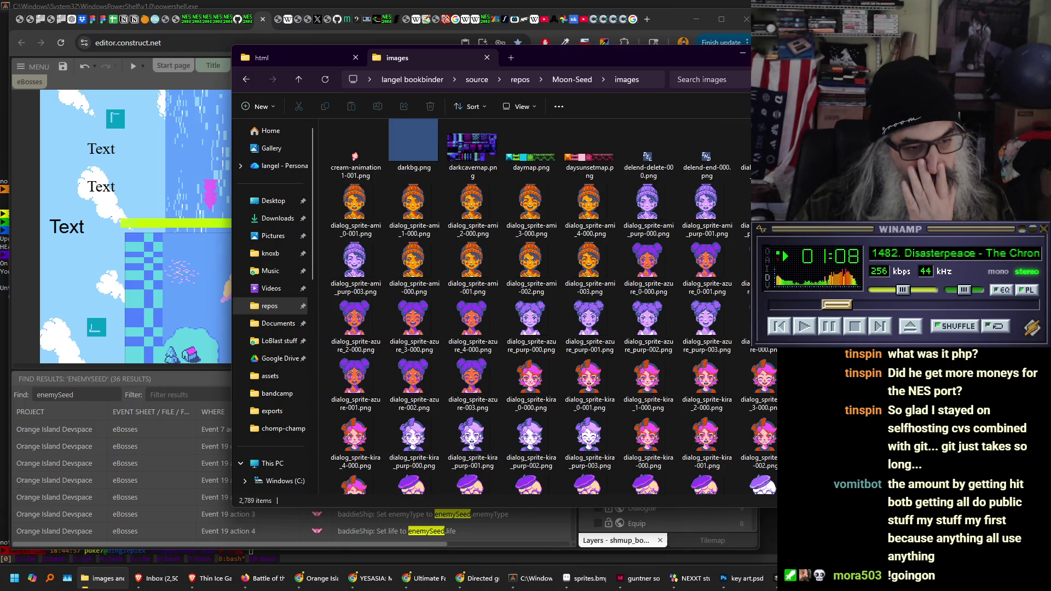
pyautogui.scroll(-2, 554, 307)
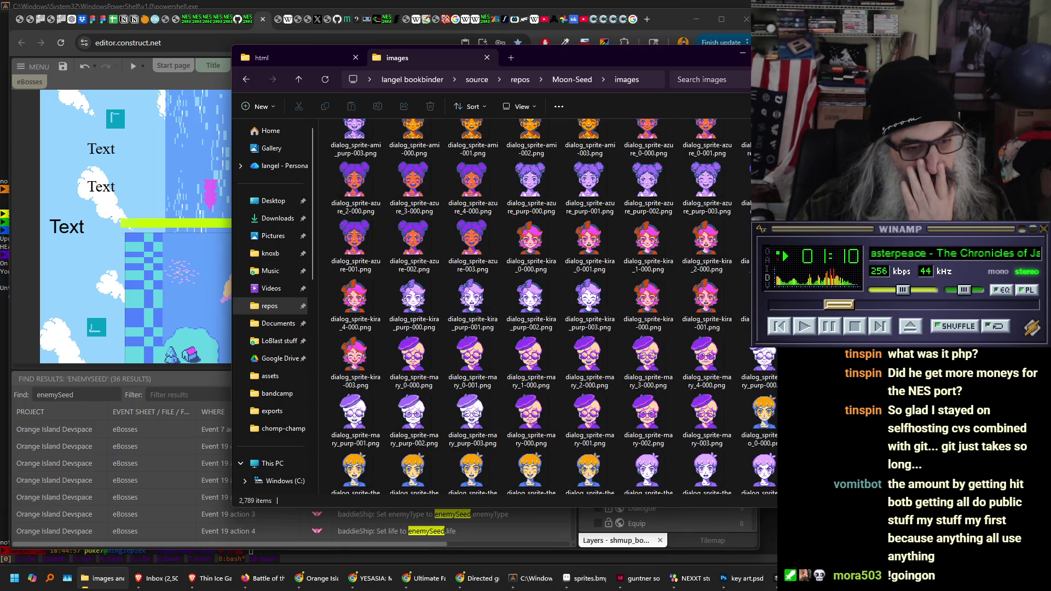
pyautogui.scroll(-6, 554, 307)
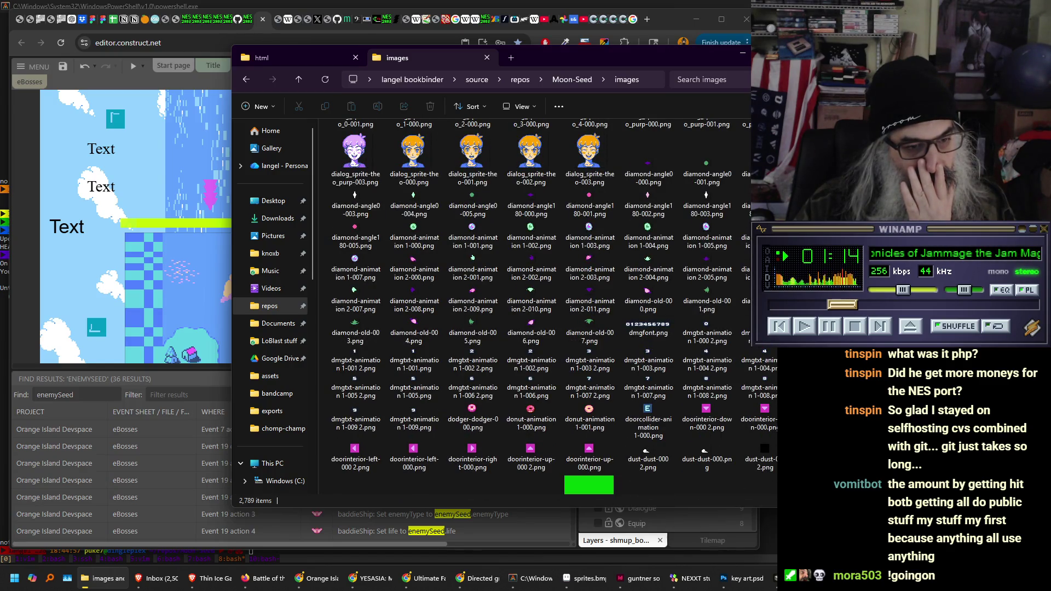
pyautogui.scroll(-3, 490, 328)
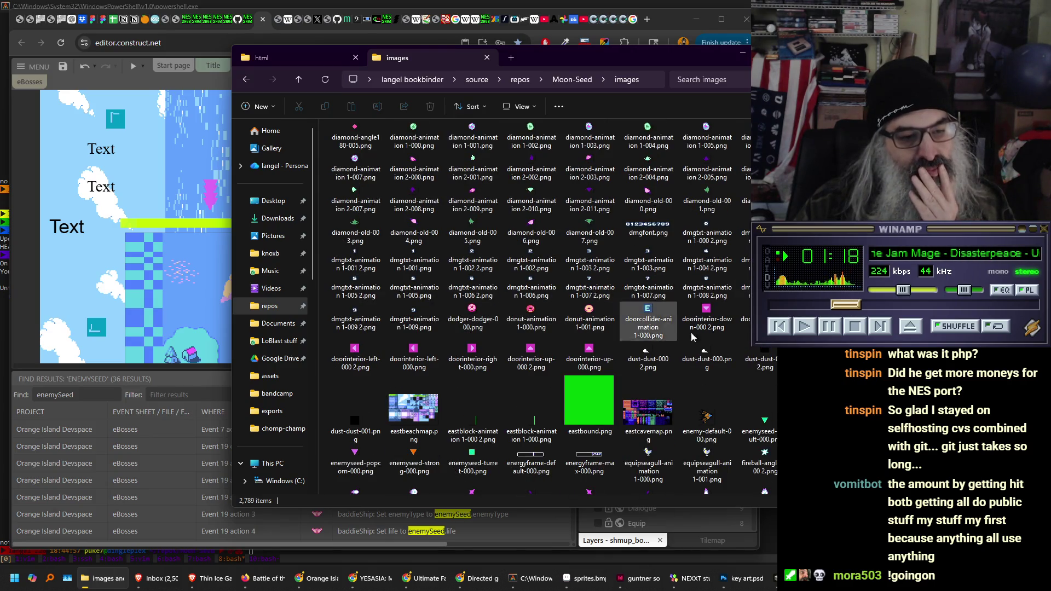
pyautogui.hotkey('alt', 'Tab')
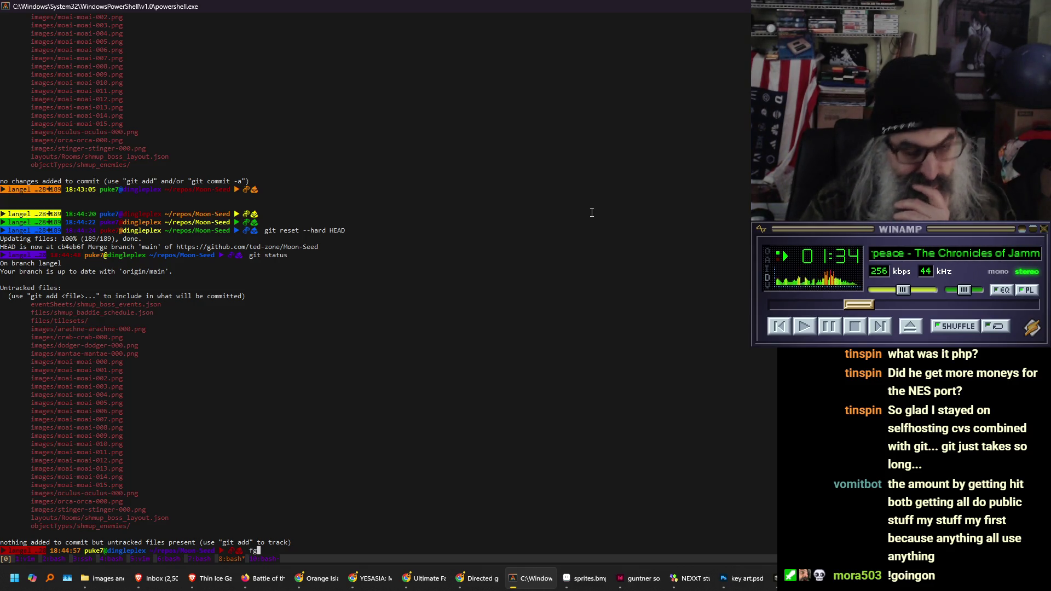
# - Run fg in the reset repo's terminal (no such job), then return to the Construct editor in Chrome
pyautogui.press('Return')
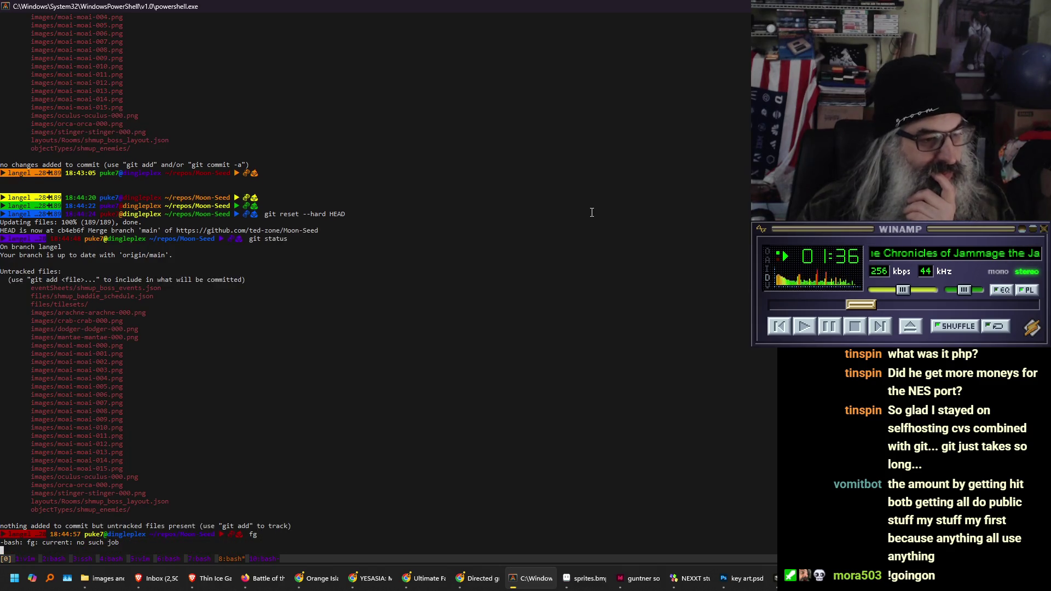
pyautogui.click(317, 577)
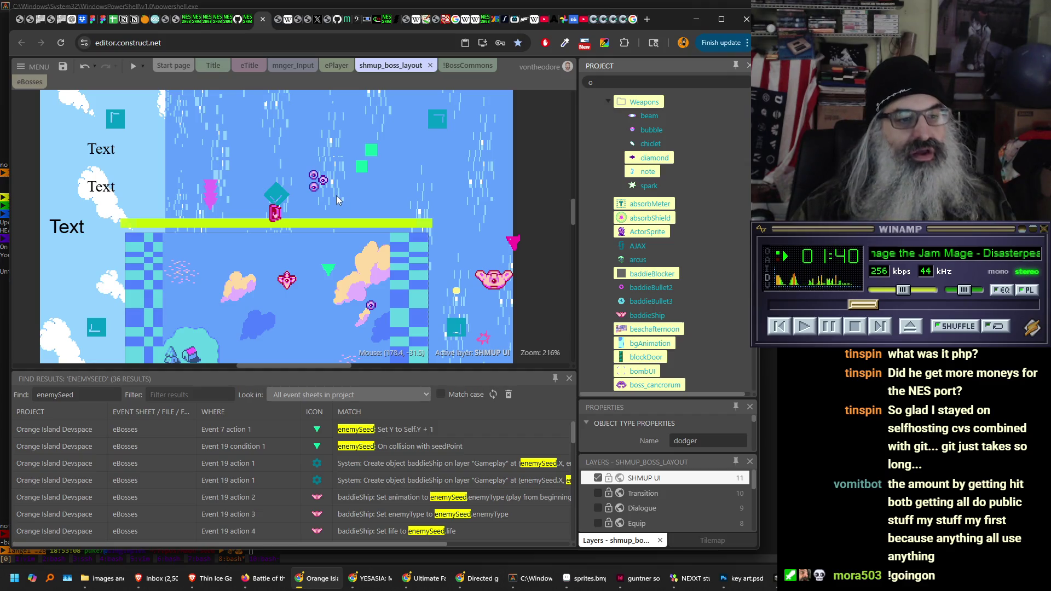
pyautogui.moveTo(344, 264)
pyautogui.mouseDown()
pyautogui.moveTo(350, 170)
pyautogui.moveTo(348, 220)
pyautogui.mouseUp()
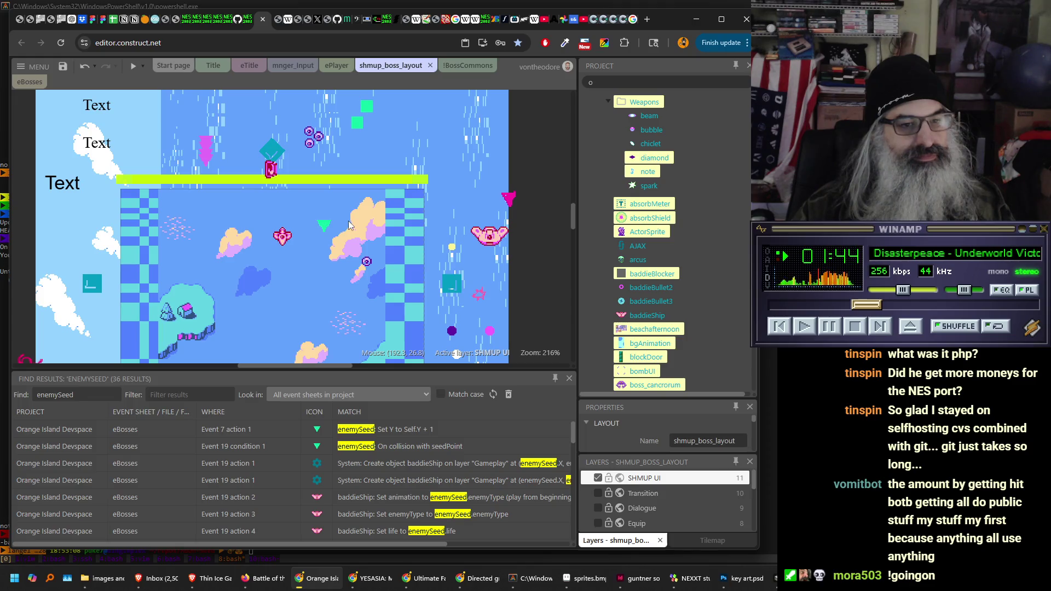
pyautogui.scroll(3, 680, 277)
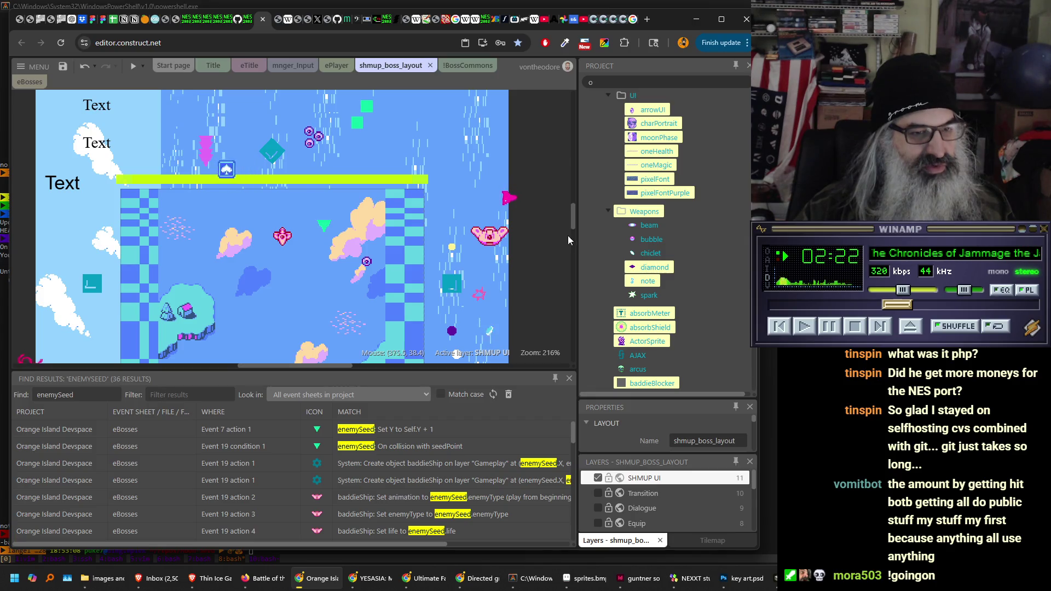
pyautogui.moveTo(574, 221); pyautogui.dragTo(572, 258)
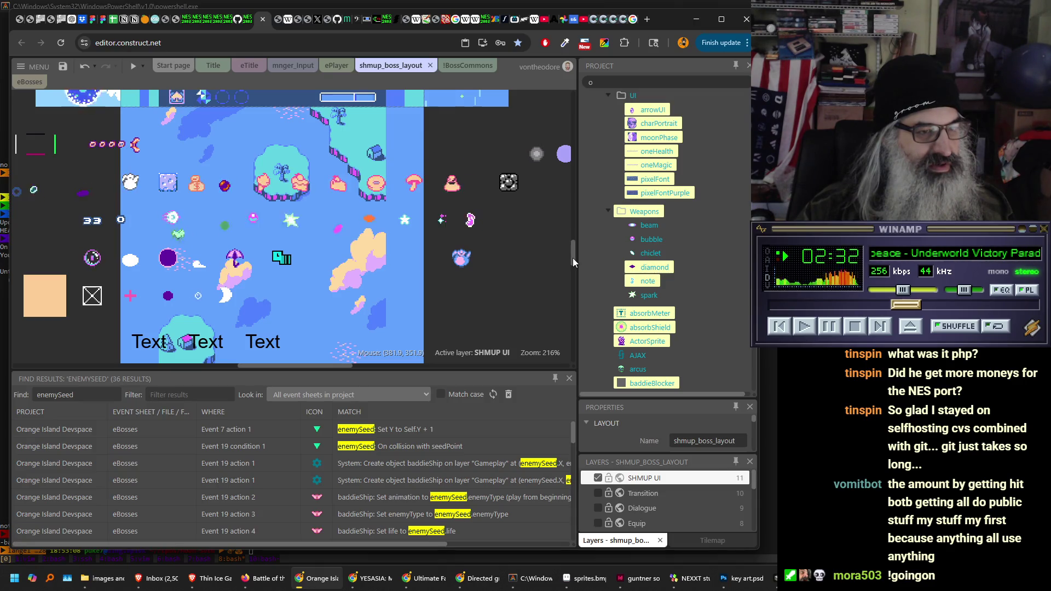
pyautogui.moveTo(573, 252)
pyautogui.mouseDown()
pyautogui.moveTo(572, 291)
pyautogui.moveTo(570, 172)
pyautogui.moveTo(569, 228)
pyautogui.moveTo(570, 214)
pyautogui.mouseUp()
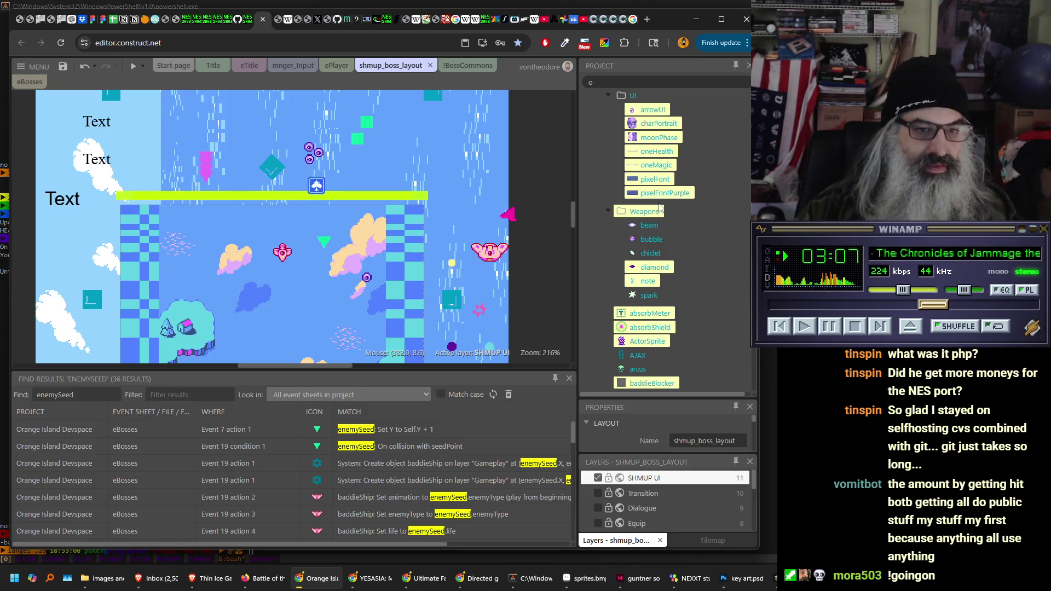
# - Reload the editor despite unsaved changes and reopen 'Moon-Seed/ - Orange Island Devspace' from Recent projects
pyautogui.click(61, 43)
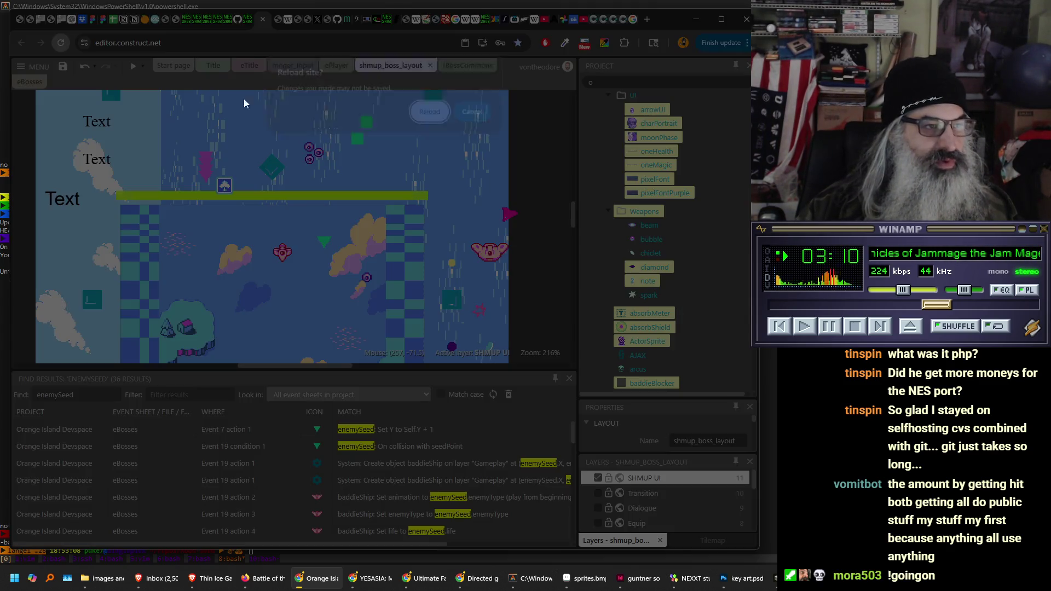
pyautogui.click(423, 112)
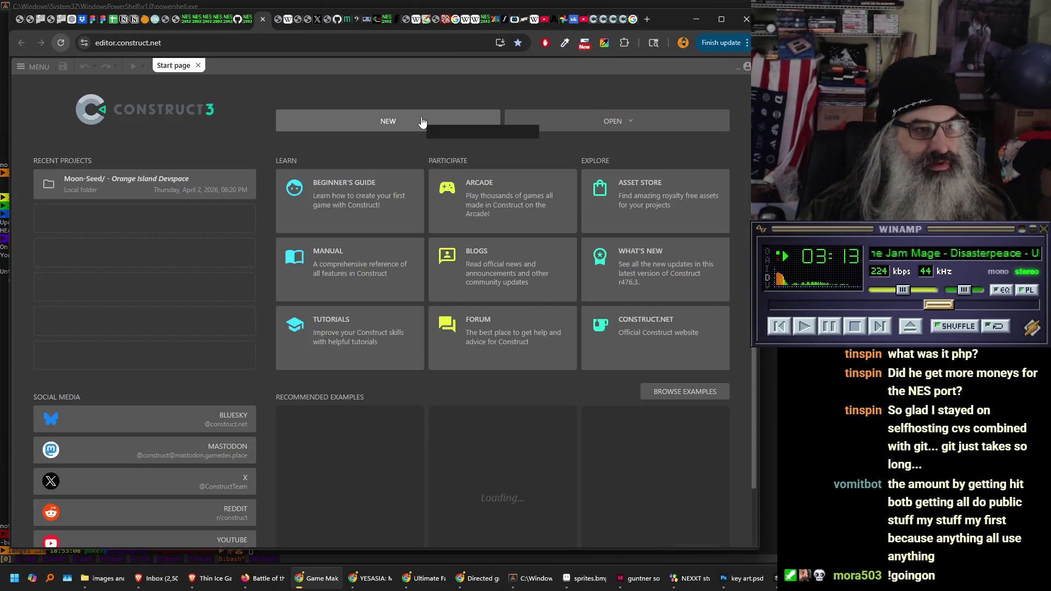
pyautogui.click(190, 185)
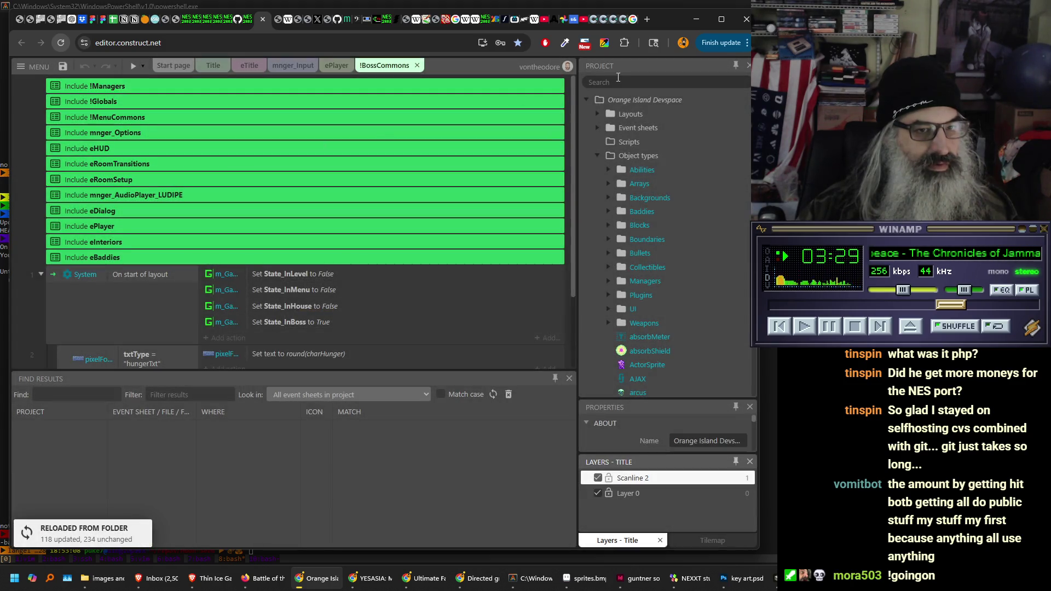
# - Filter the Project panel for 'boss' and open the Layouts > Rooms > Boss1 layout
pyautogui.click(617, 81)
pyautogui.write('boss')
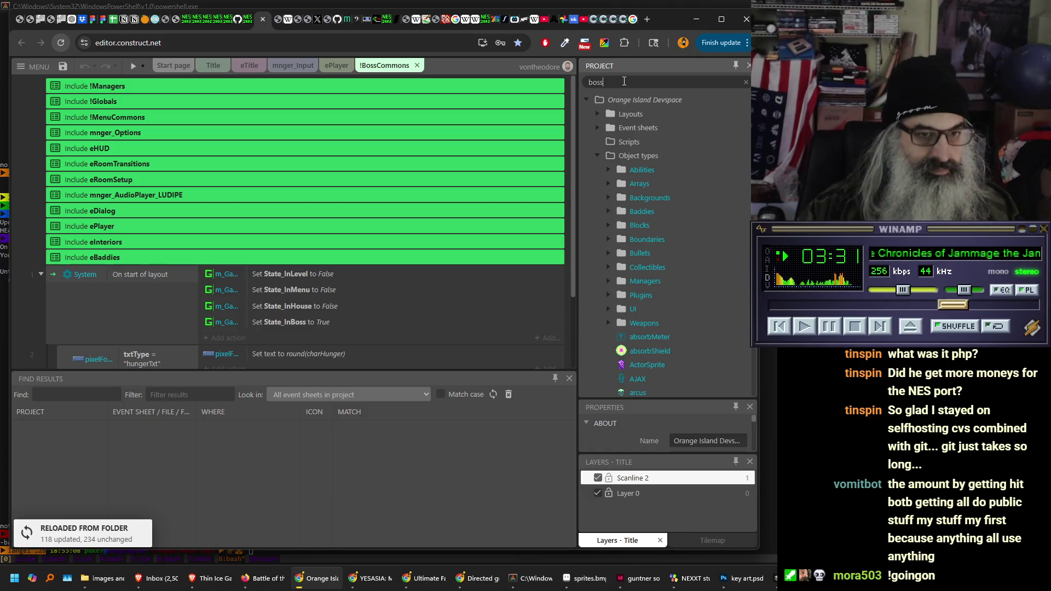
pyautogui.doubleClick(647, 143)
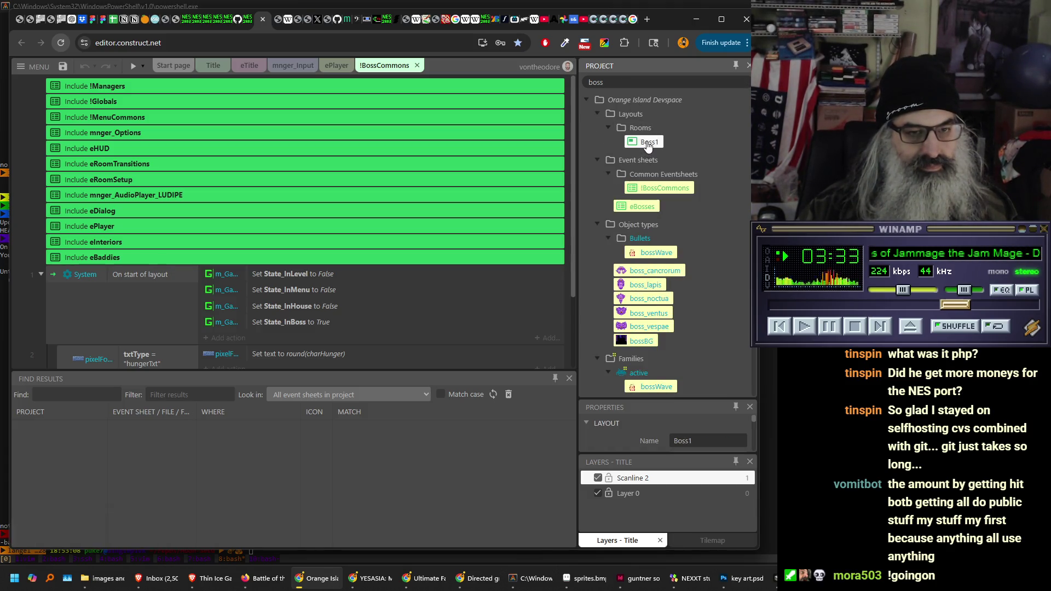
# - Pan around the Boss1 layout to frame the boss room, boss sprites and UI objects
pyautogui.moveTo(303, 134); pyautogui.dragTo(315, 257)
pyautogui.moveTo(346, 180)
pyautogui.mouseDown()
pyautogui.moveTo(352, 265)
pyautogui.moveTo(349, 133)
pyautogui.mouseUp()
pyautogui.scroll(-3, 349, 133)
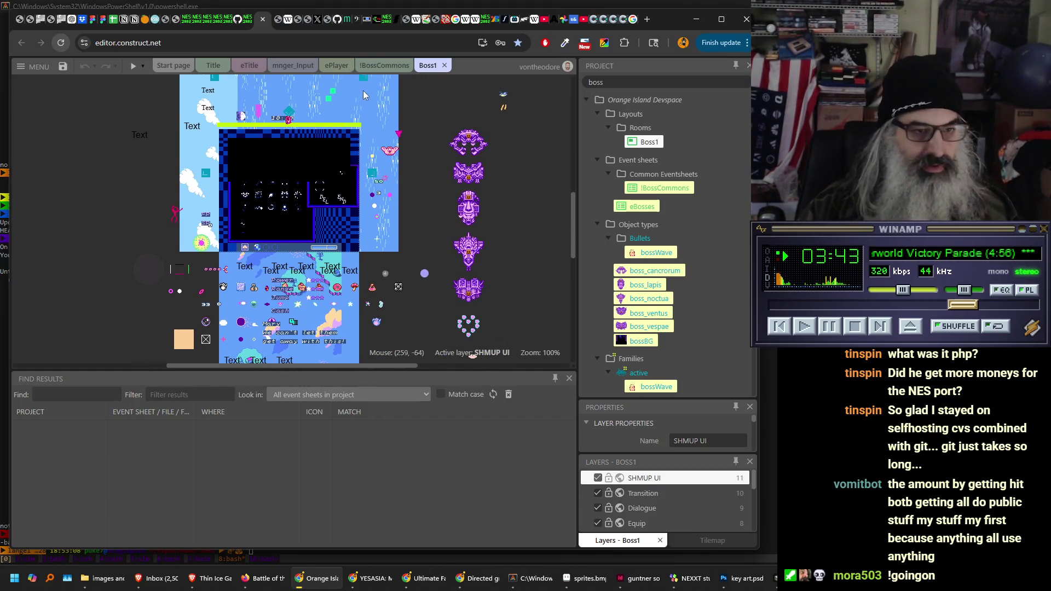
pyautogui.moveTo(382, 101); pyautogui.dragTo(378, 148)
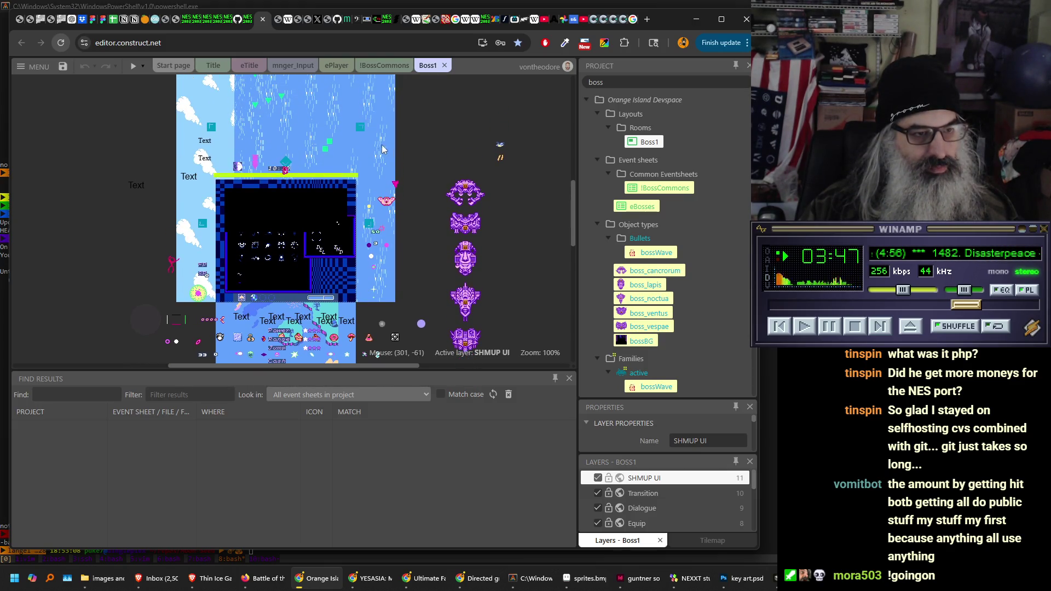
pyautogui.moveTo(376, 97)
pyautogui.mouseDown()
pyautogui.moveTo(410, 143)
pyautogui.moveTo(408, 251)
pyautogui.moveTo(397, 263)
pyautogui.moveTo(461, 211)
pyautogui.mouseUp()
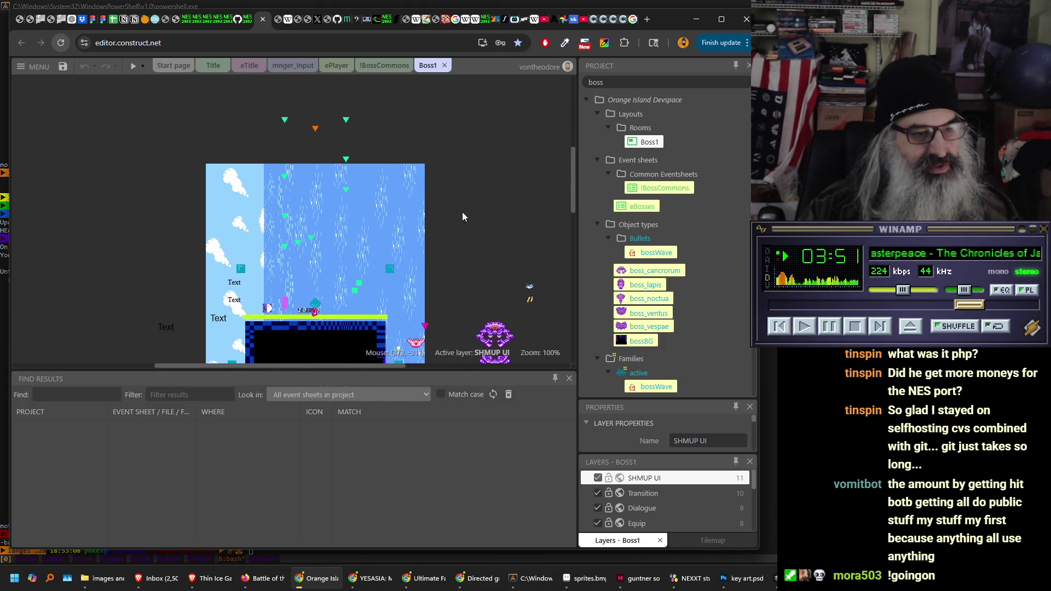
pyautogui.moveTo(469, 251); pyautogui.dragTo(473, 105)
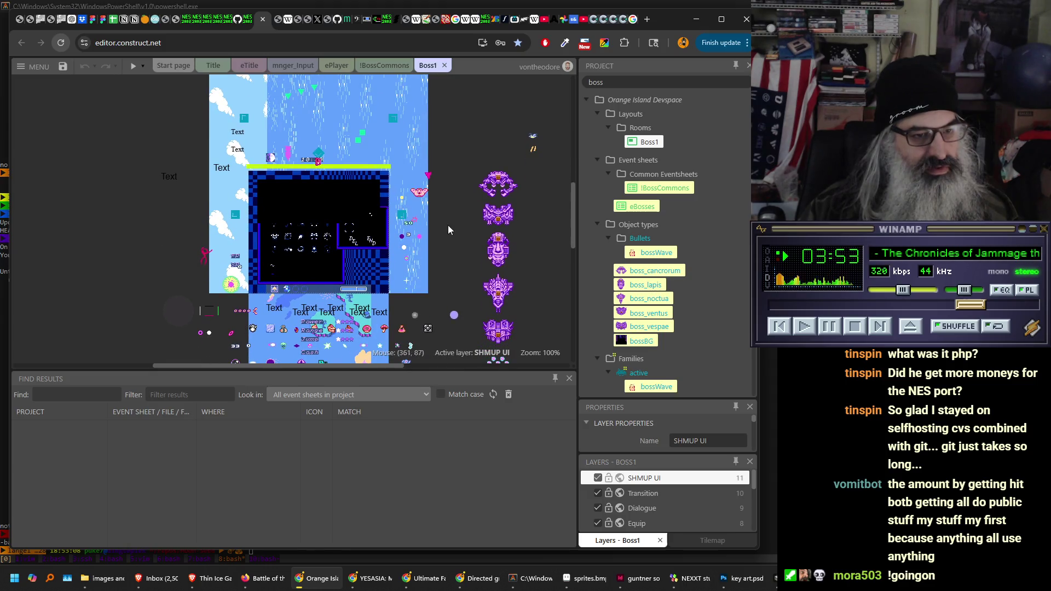
pyautogui.moveTo(451, 230)
pyautogui.mouseDown()
pyautogui.moveTo(453, 150)
pyautogui.moveTo(459, 204)
pyautogui.moveTo(445, 280)
pyautogui.mouseUp()
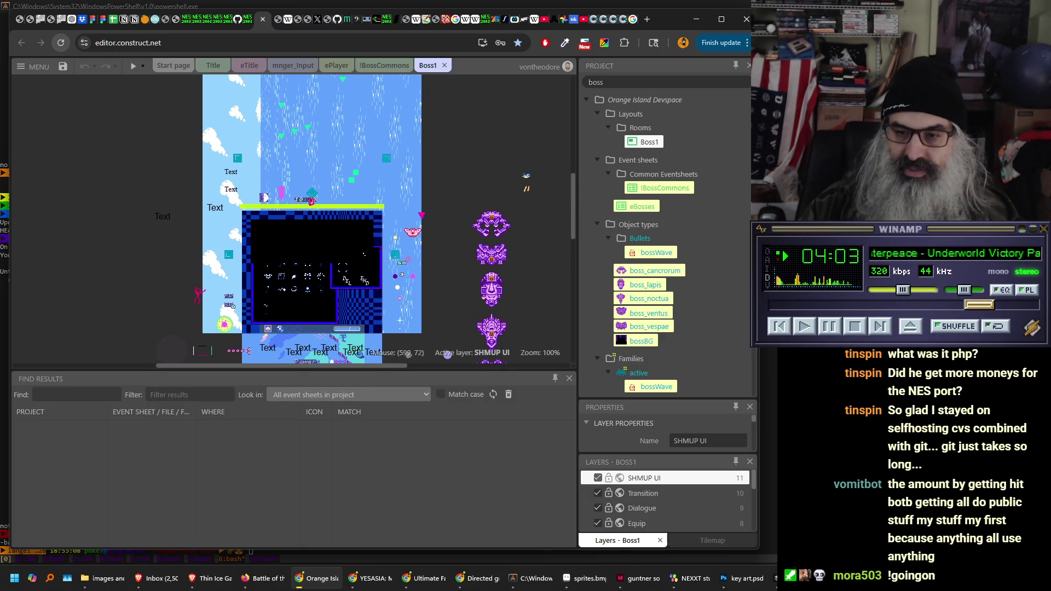